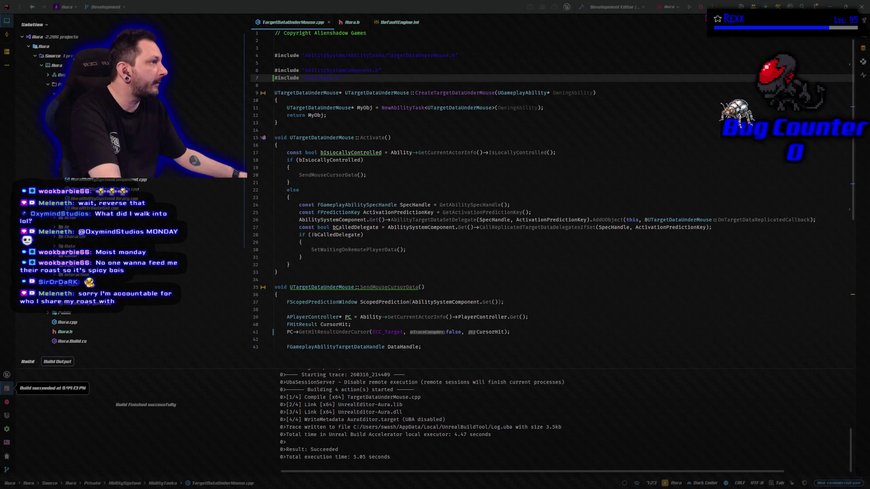
Step: Rebuild the AuraEditor target in Rider with Ctrl+Shift+B
{"action": "key", "text": "ctrl+shift+b"}
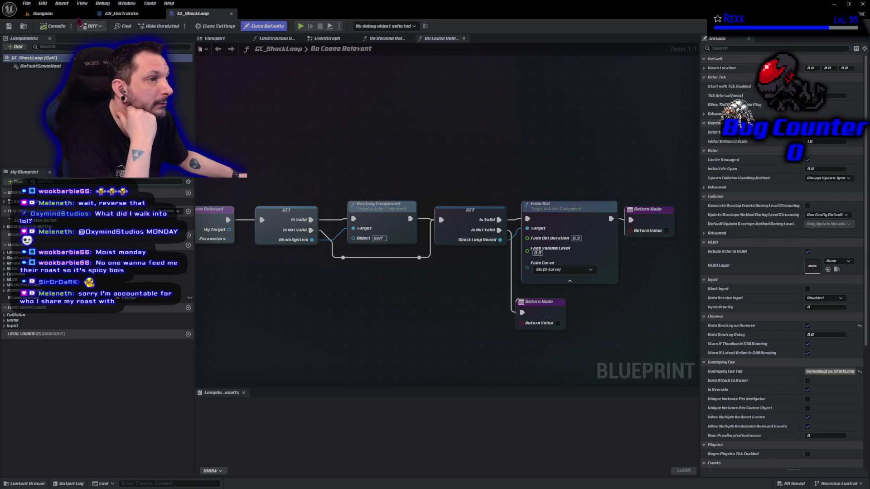
Step: Switch to the Dungeon level, start play-in-editor and cast the lightning beam twice
{"action": "left_click", "coordinate": [45, 13]}
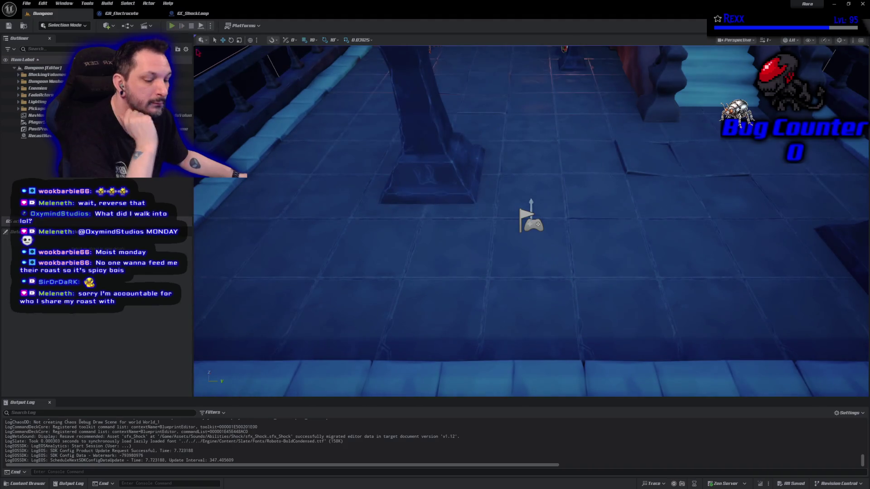
{"action": "key", "text": "alt+p"}
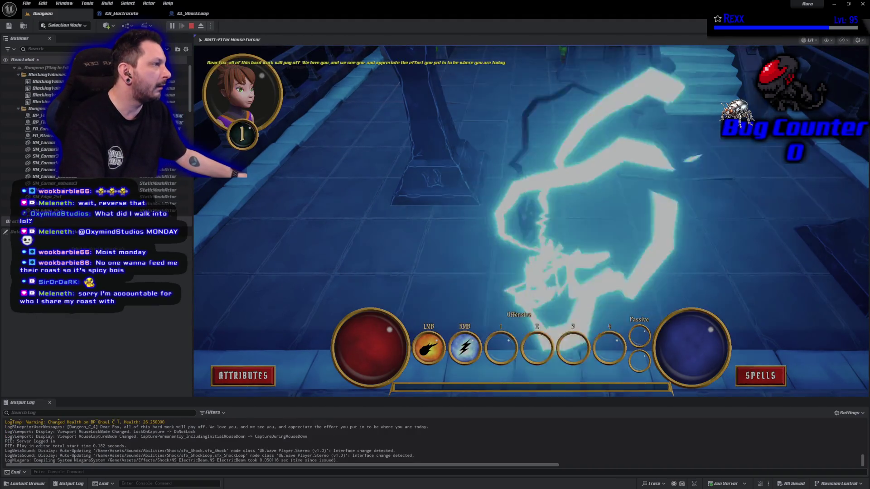
{"action": "right_click", "coordinate": [566, 141]}
{"action": "right_click", "coordinate": [561, 141]}
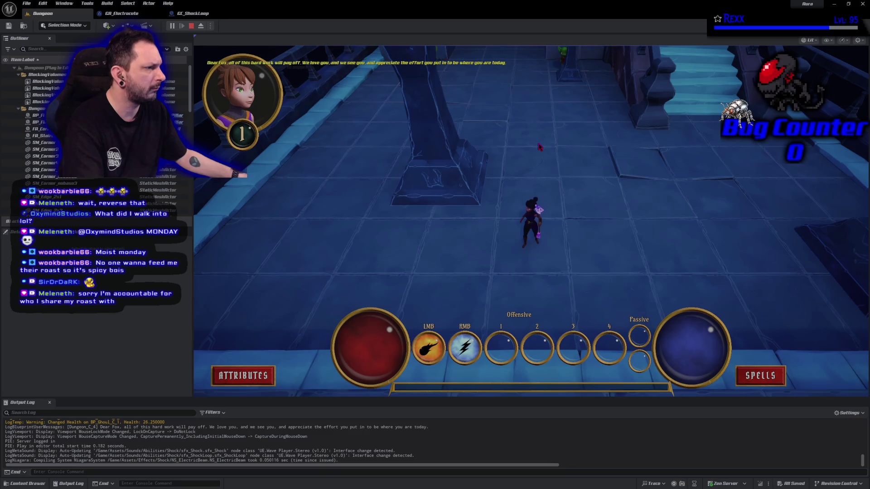
Step: Move the character left and right, casting the beam at each spot, then stop playing
{"action": "left_click", "coordinate": [469, 186]}
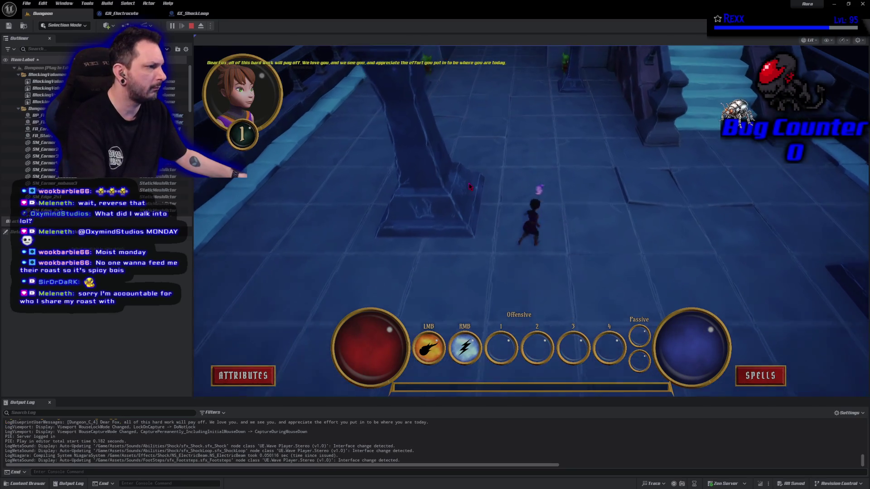
{"action": "right_click", "coordinate": [540, 156]}
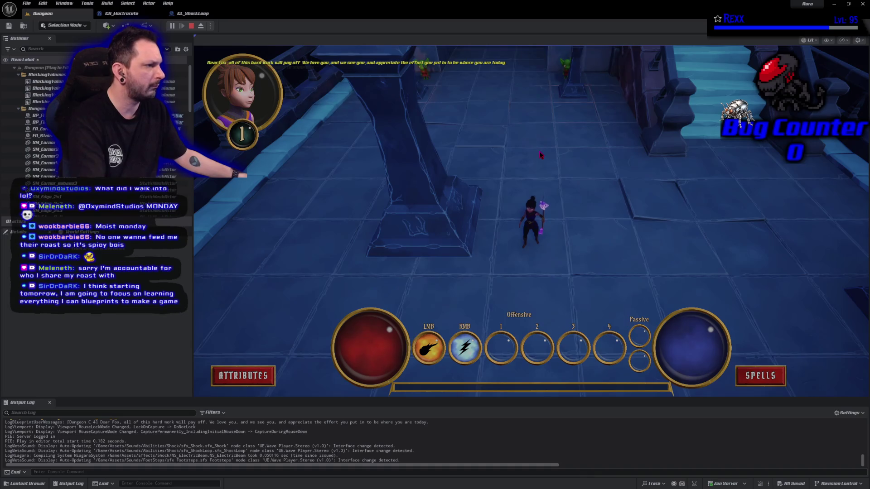
{"action": "left_click", "coordinate": [635, 177]}
{"action": "right_click", "coordinate": [661, 182]}
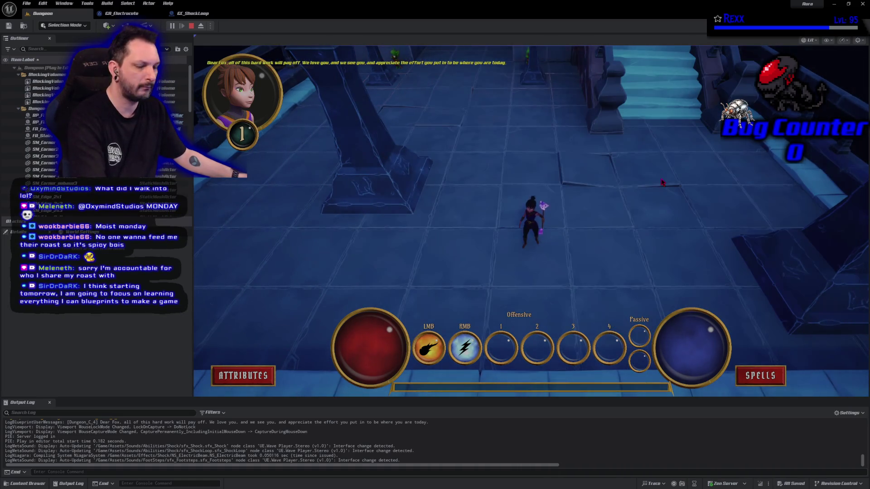
{"action": "key", "text": "Escape"}
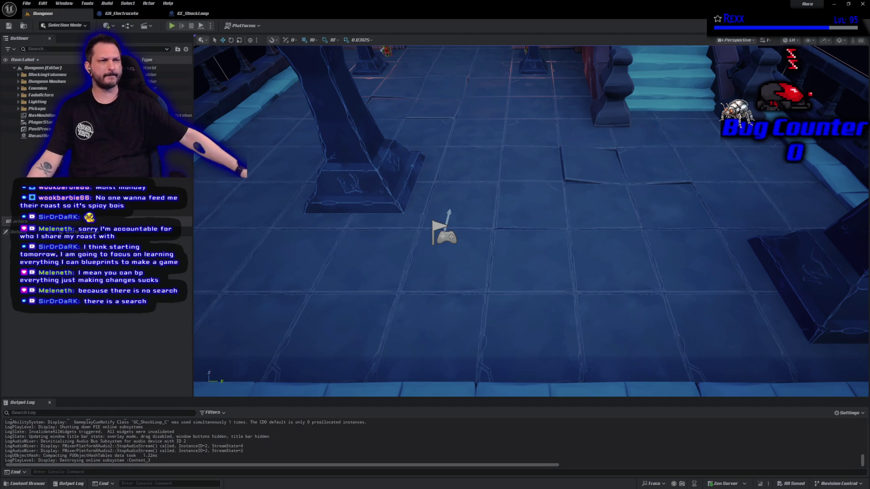
Step: Show GA_Electrocute's Event Graph at the Wait Input Release section and bring up the blueprint actions list
{"action": "left_click", "coordinate": [120, 14]}
{"action": "scroll", "coordinate": [319, 268], "scroll_direction": "down", "scroll_amount": 5}
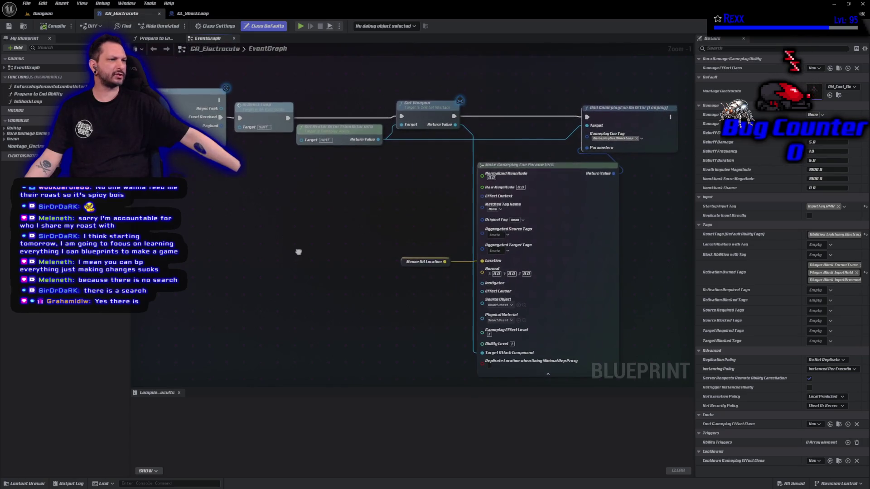
{"action": "scroll", "coordinate": [319, 268], "scroll_direction": "up", "scroll_amount": 4}
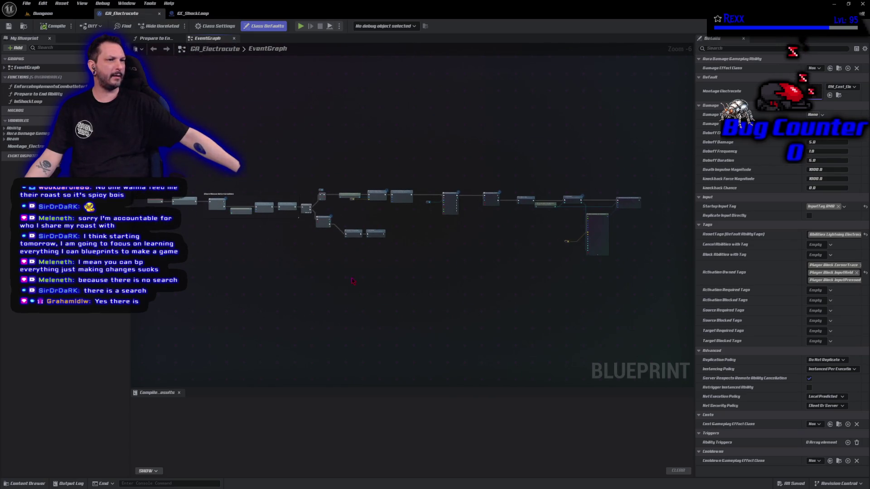
{"action": "mouse_move", "coordinate": [361, 286]}
{"action": "left_mouse_down"}
{"action": "mouse_move", "coordinate": [590, 471]}
{"action": "mouse_move", "coordinate": [758, 410]}
{"action": "left_mouse_up"}
{"action": "left_click_drag", "start_coordinate": [693, 299], "coordinate": [414, 283]}
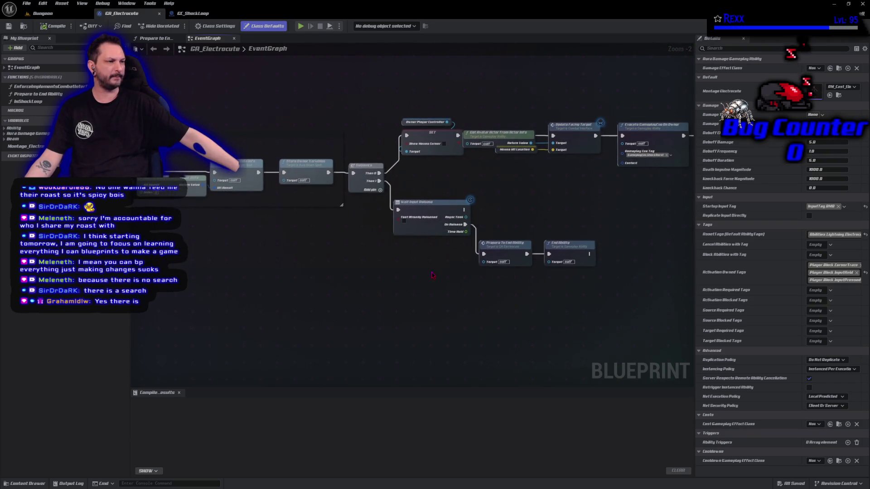
{"action": "right_click", "coordinate": [408, 268]}
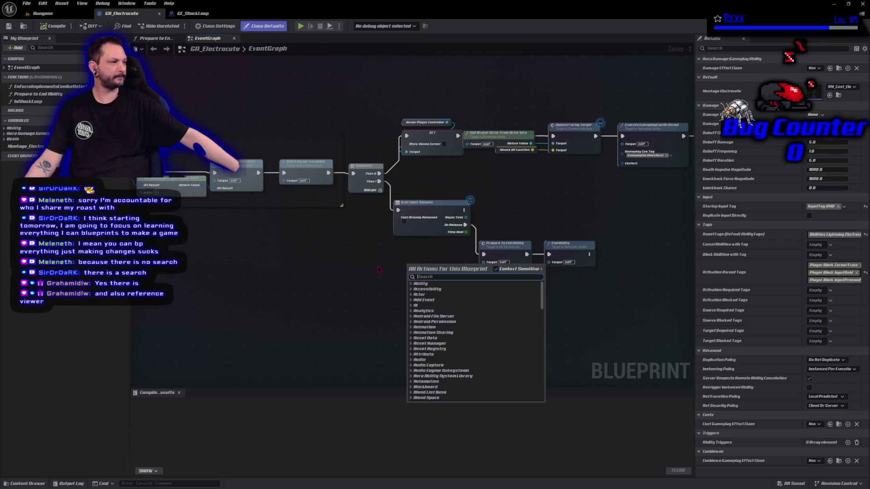
{"action": "left_click", "coordinate": [379, 270]}
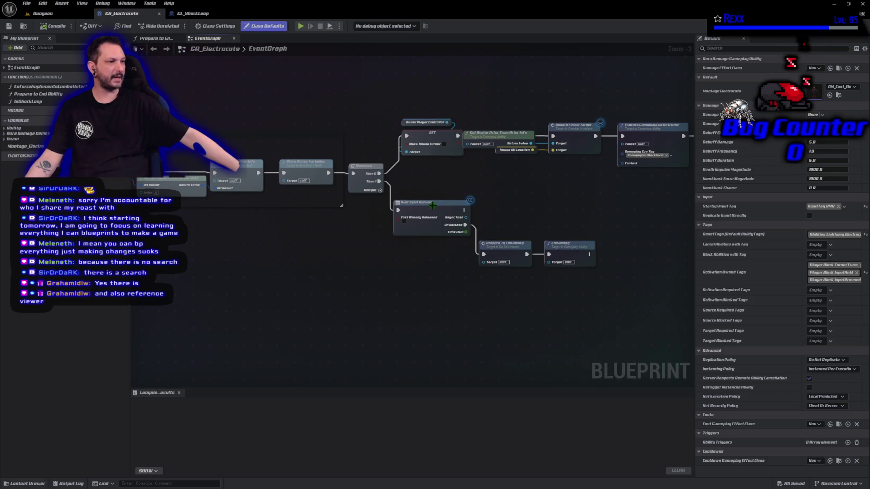
{"action": "left_click", "coordinate": [433, 204]}
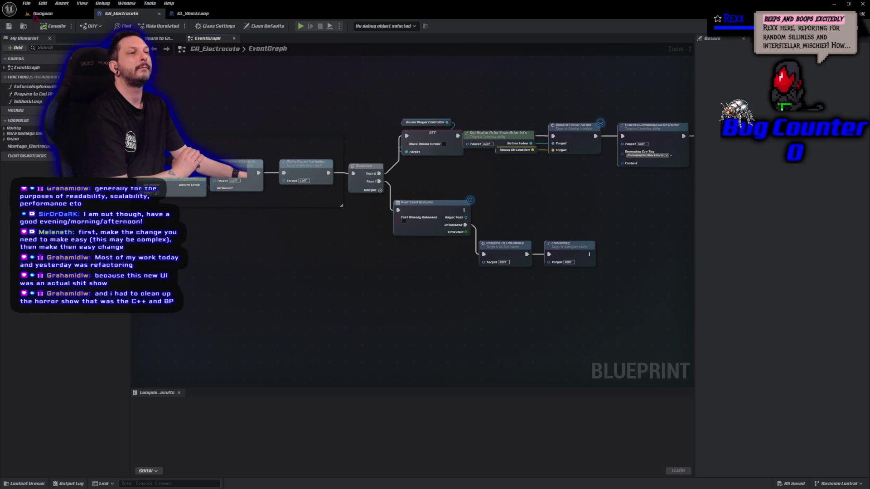
{"action": "left_click", "coordinate": [43, 3]}
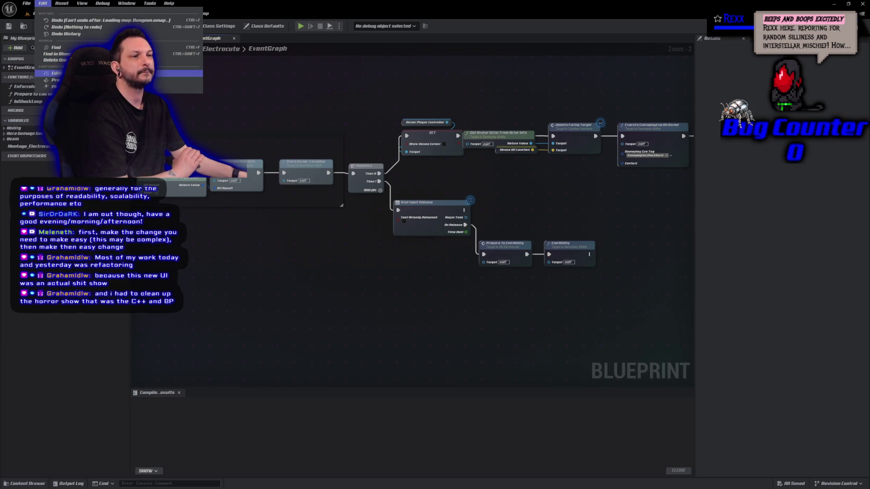
Step: Open Project Settings and filter them for 'object' to reach the Engine - Collision object channels
{"action": "left_click", "coordinate": [55, 80]}
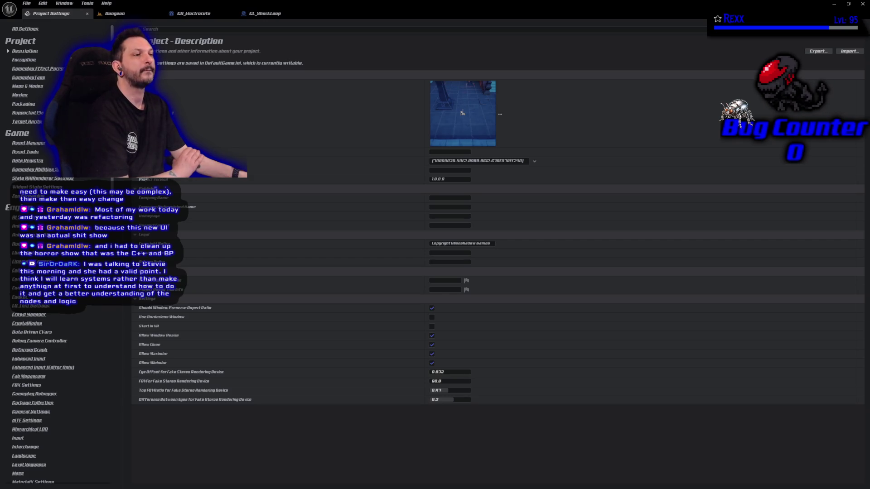
{"action": "type", "text": "project"}
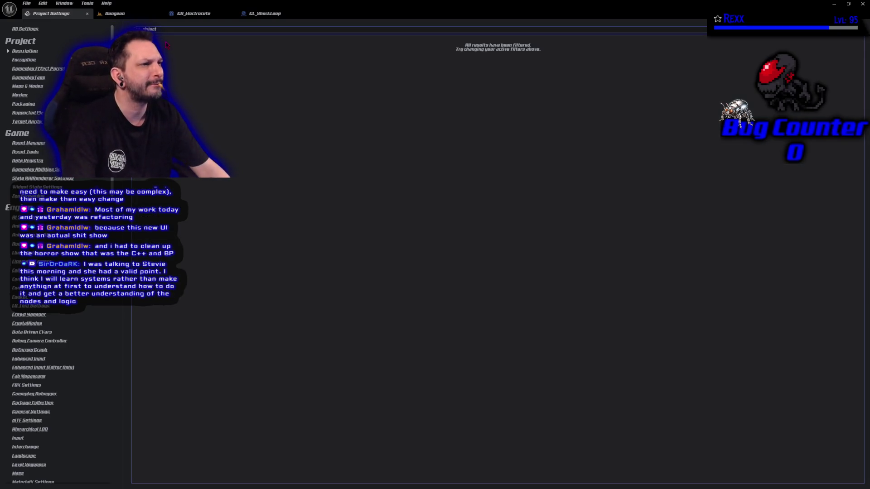
{"action": "left_click", "coordinate": [137, 29]}
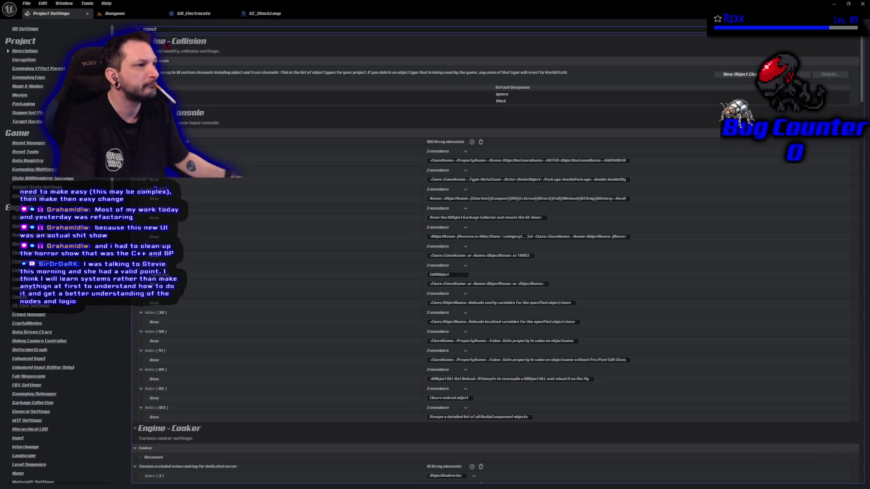
{"action": "type", "text": "object"}
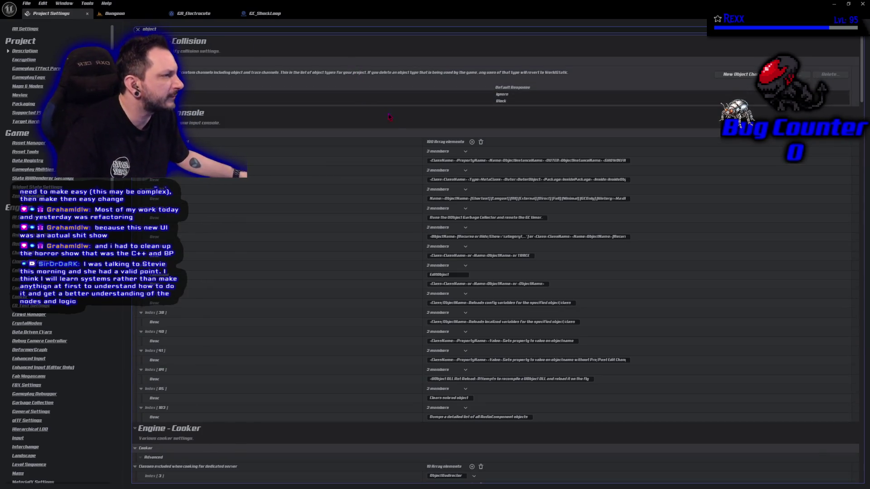
{"action": "left_click", "coordinate": [407, 111]}
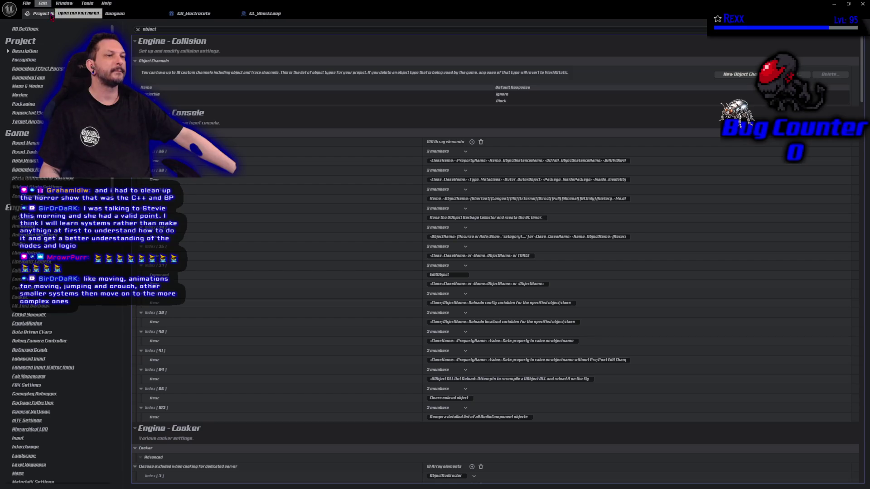
Step: Close Project Settings and switch over to the project code in Rider
{"action": "middle_click", "coordinate": [51, 13]}
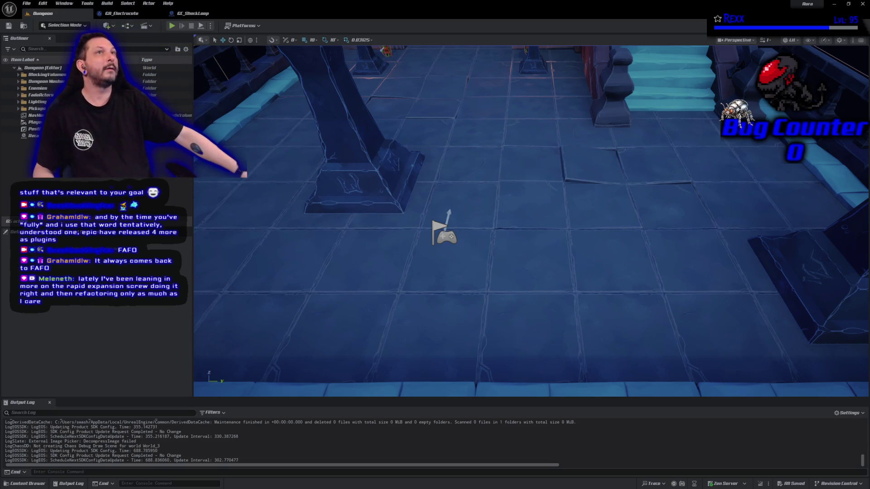
{"action": "key", "text": "alt+Tab"}
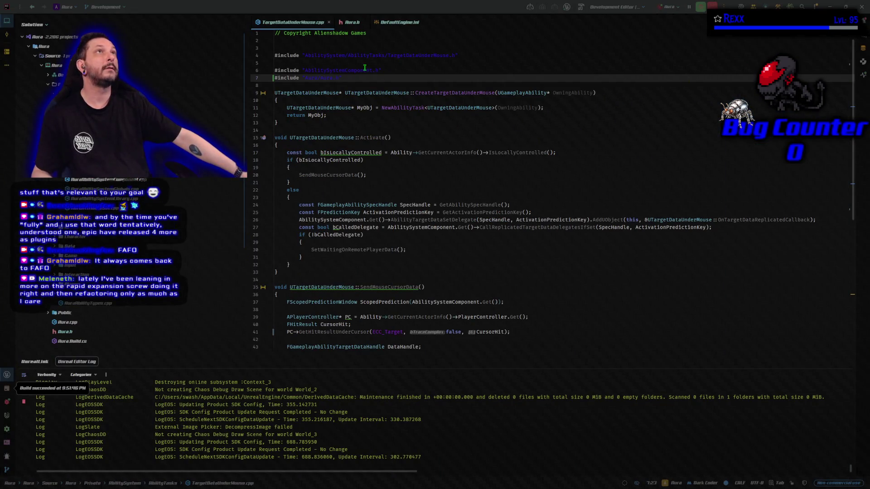
{"action": "left_click", "coordinate": [351, 24]}
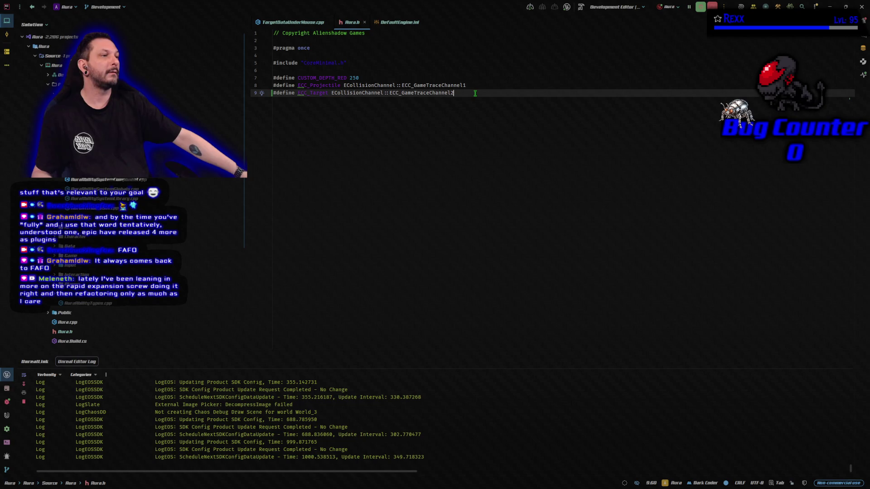
{"action": "left_click", "coordinate": [298, 25]}
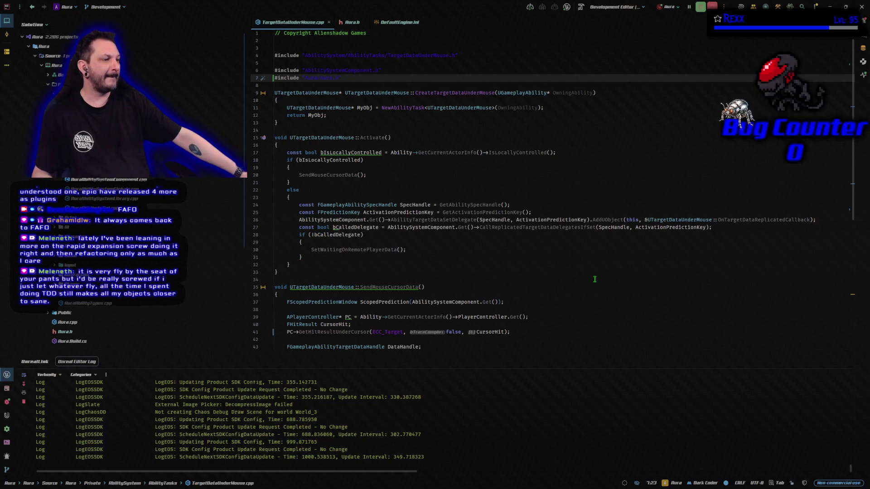
{"action": "scroll", "coordinate": [595, 279], "scroll_direction": "down", "scroll_amount": 5}
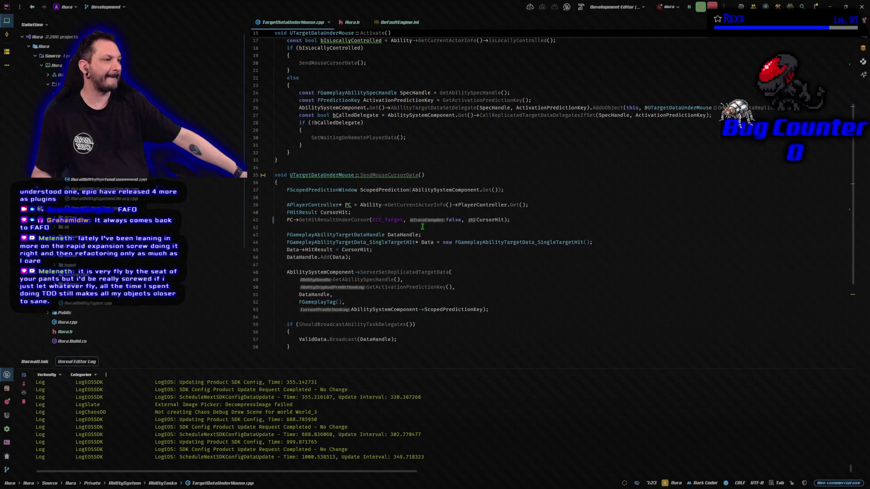
{"action": "double_click", "coordinate": [388, 220]}
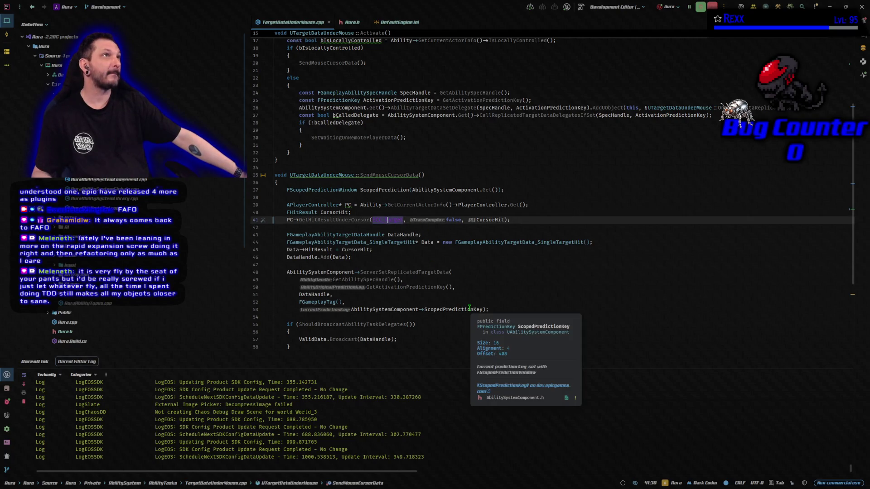
{"action": "left_click", "coordinate": [520, 221]}
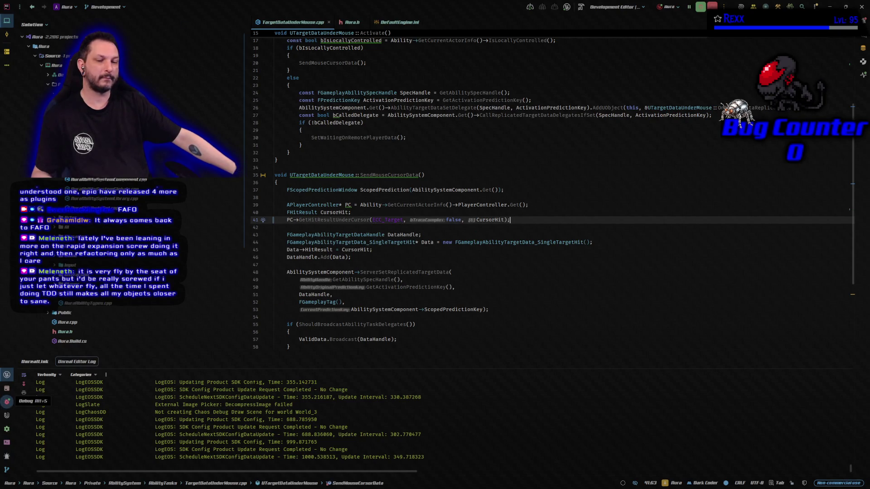
{"action": "key", "text": "alt+Tab"}
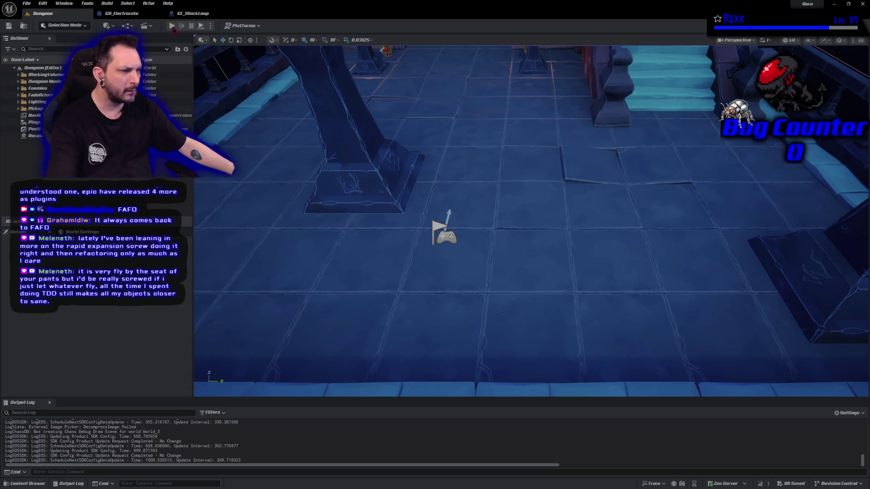
Step: Play the Dungeon level, casting Electrocute upper-right, upper-left and lower-left while running Aura around
{"action": "key", "text": "alt+p"}
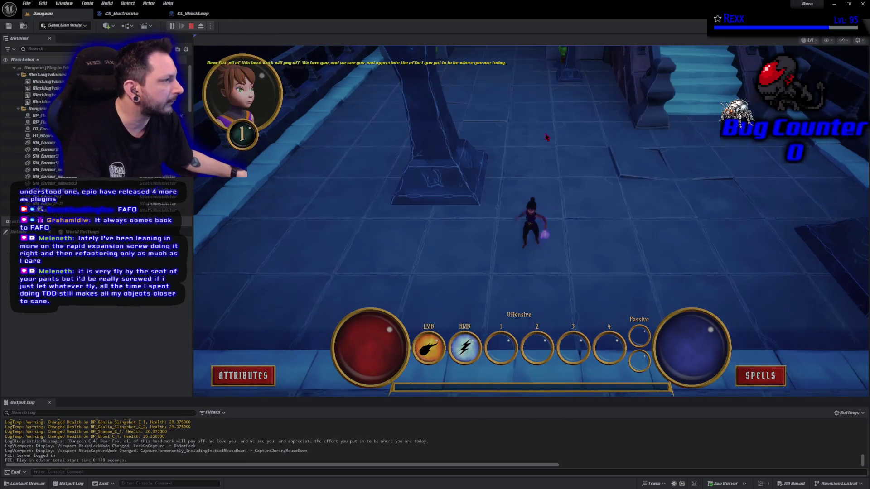
{"action": "right_click", "coordinate": [748, 163]}
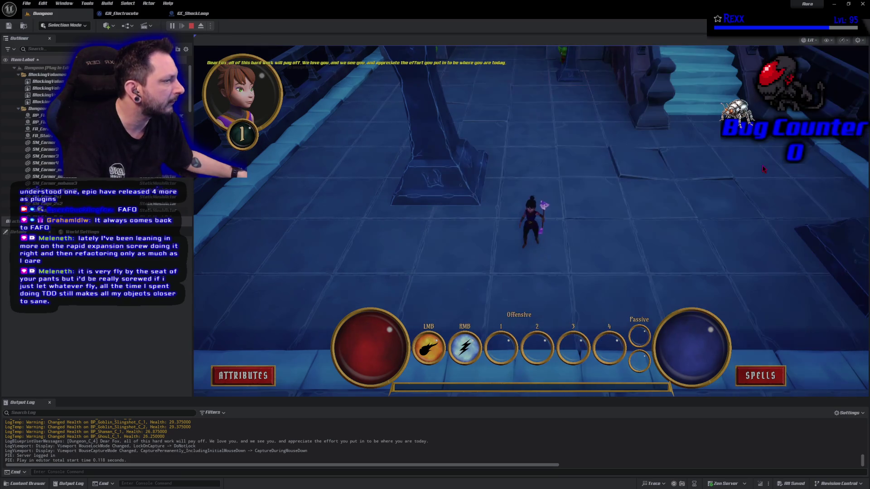
{"action": "left_click", "coordinate": [760, 166]}
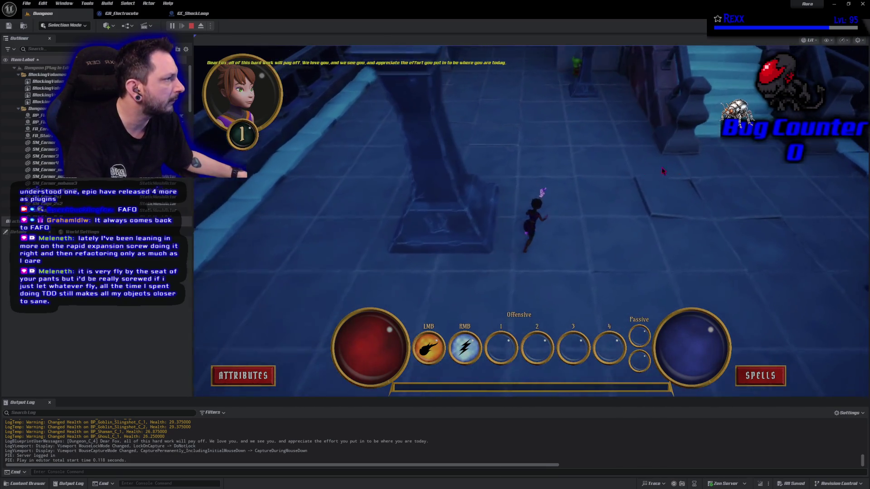
{"action": "left_click", "coordinate": [412, 139]}
{"action": "right_click", "coordinate": [412, 139]}
{"action": "right_click", "coordinate": [317, 293]}
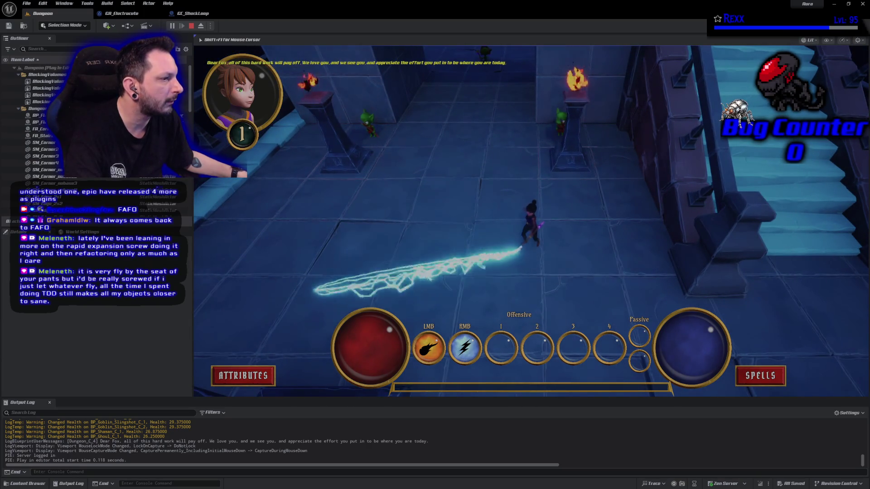
{"action": "left_click", "coordinate": [317, 293]}
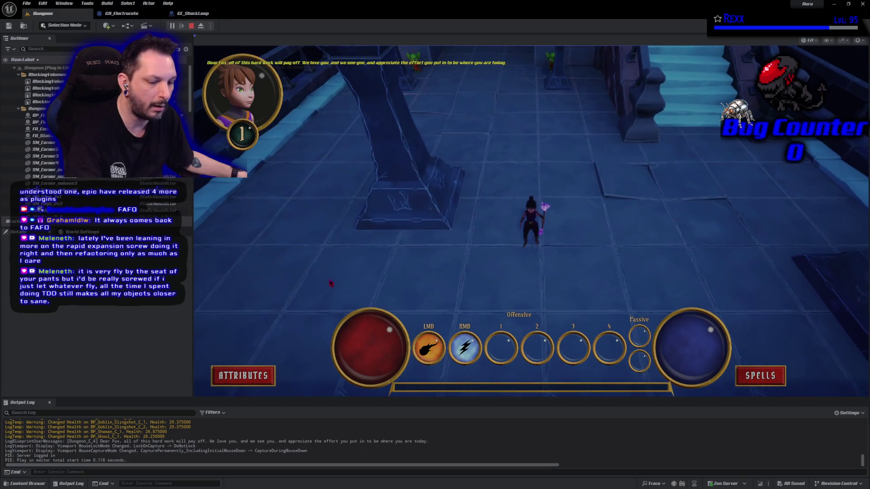
{"action": "key", "text": "Escape"}
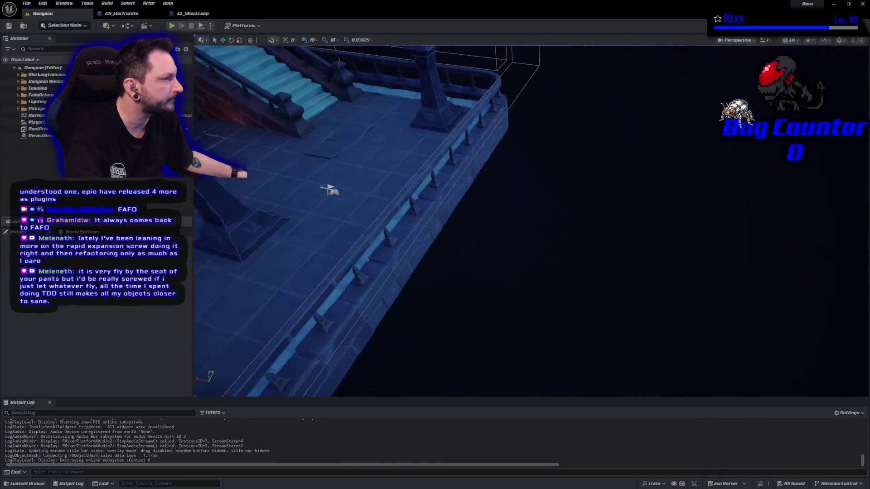
Step: Set the BlockingVolume's Target collision response to Overlap, save the Dungeon level and start playing
{"action": "left_click", "coordinate": [499, 211]}
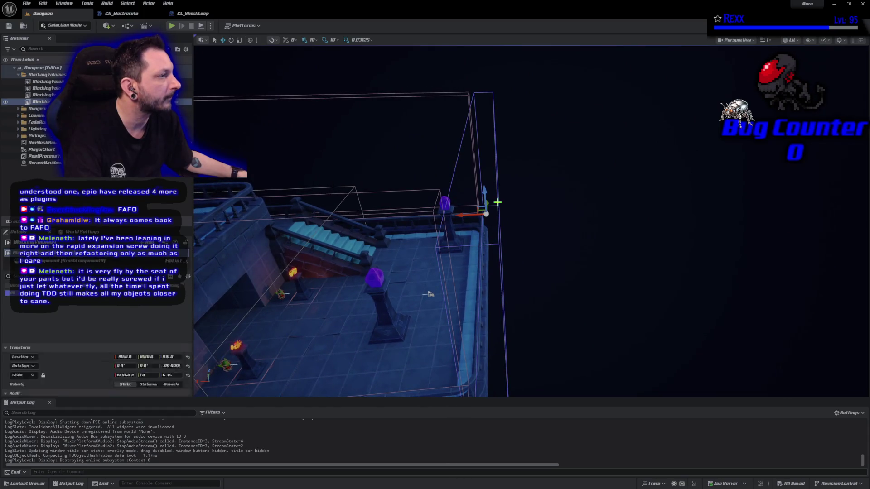
{"action": "scroll", "coordinate": [147, 362], "scroll_direction": "down", "scroll_amount": 5}
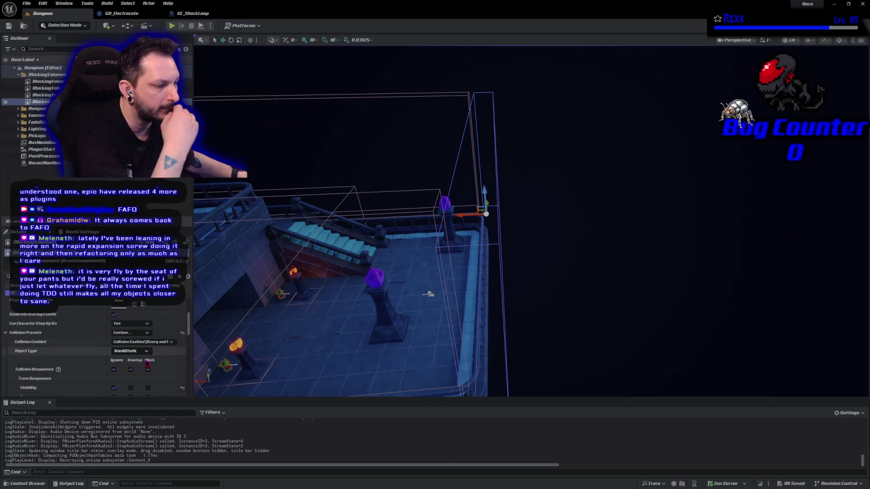
{"action": "scroll", "coordinate": [148, 362], "scroll_direction": "down", "scroll_amount": 5}
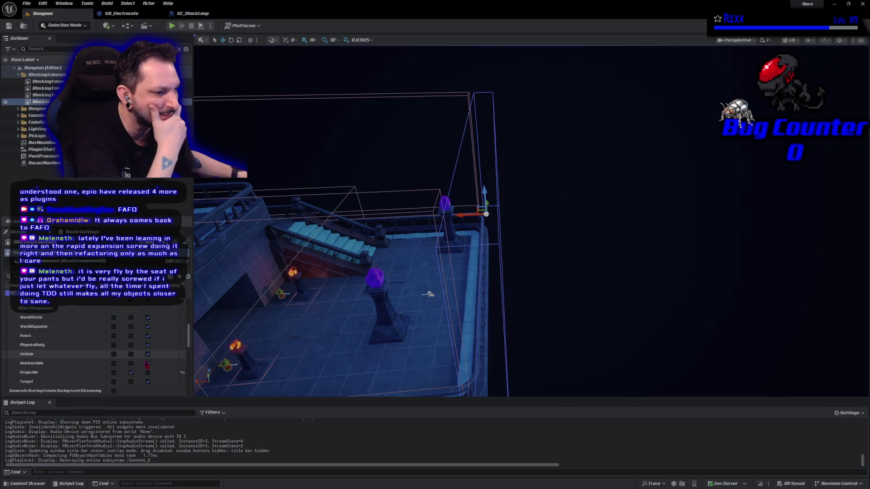
{"action": "left_click", "coordinate": [148, 362]}
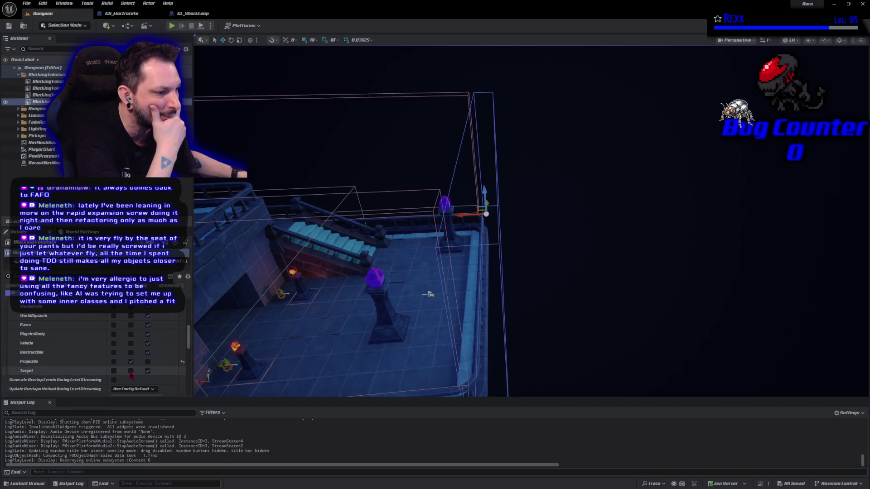
{"action": "left_click", "coordinate": [130, 372]}
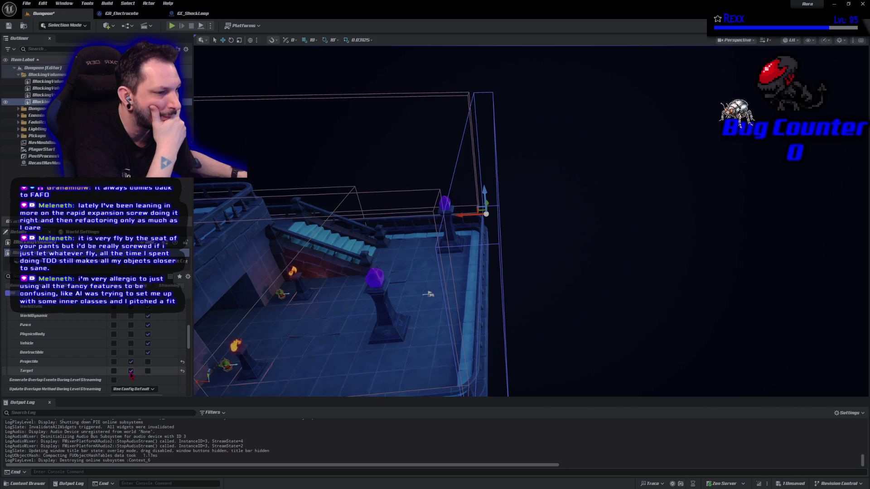
{"action": "left_click", "coordinate": [9, 26]}
{"action": "key", "text": "alt+p"}
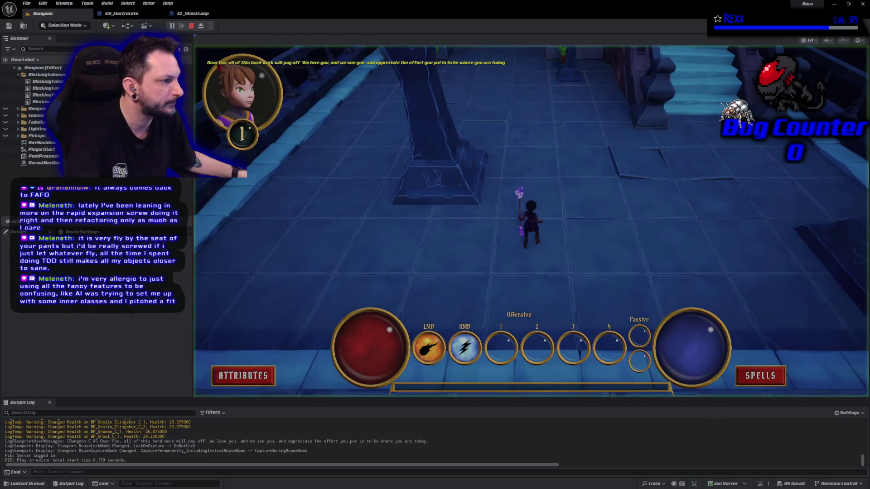
Step: Cast the lightning beam to the right and upper right, then end the play session
{"action": "right_click", "coordinate": [639, 222]}
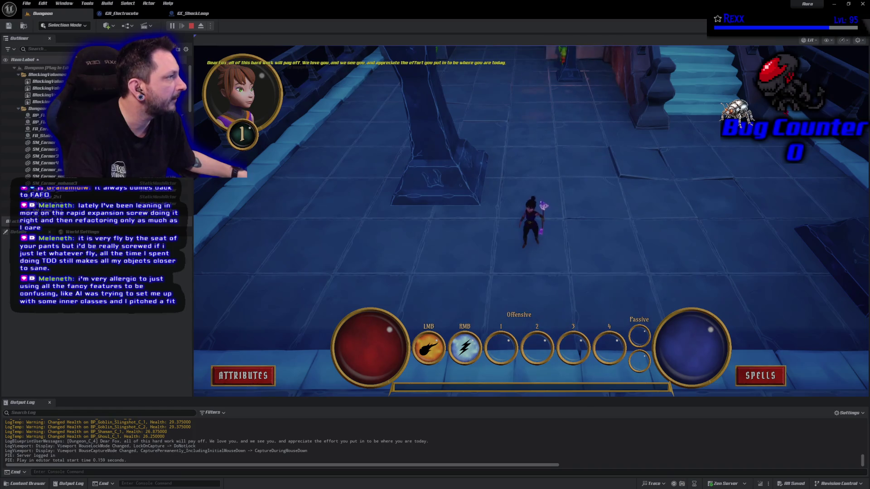
{"action": "right_click", "coordinate": [722, 126]}
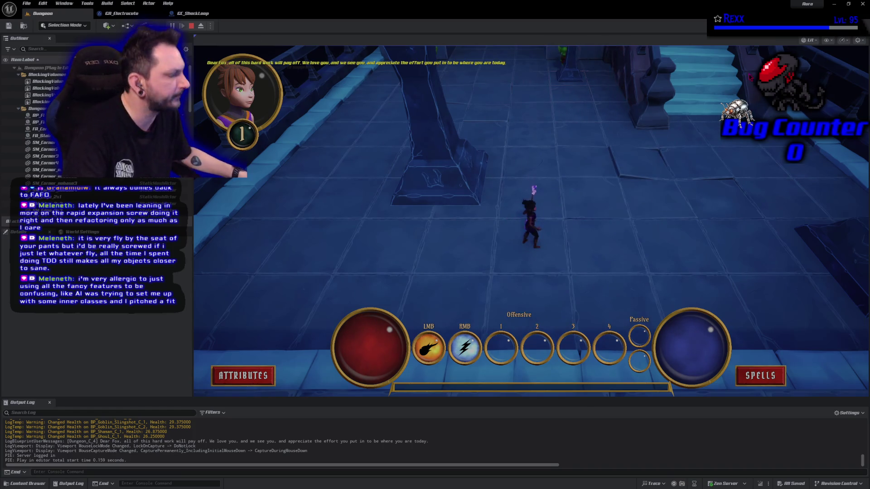
{"action": "key", "text": "Escape"}
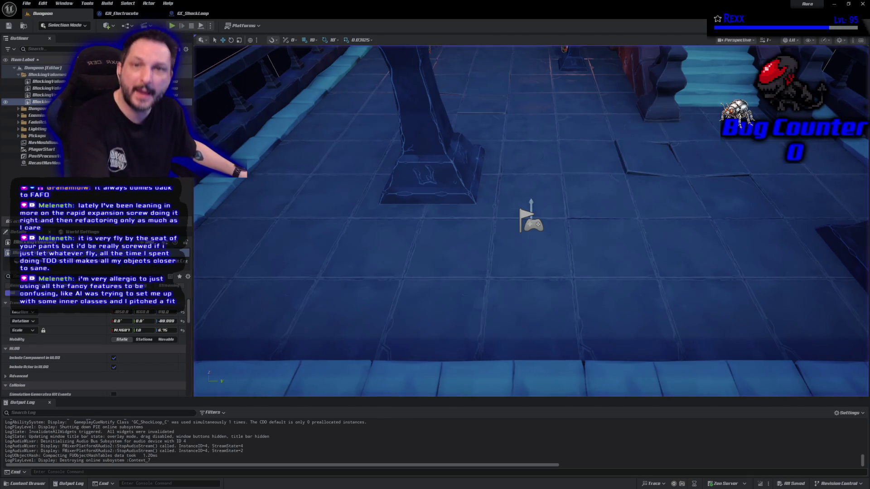
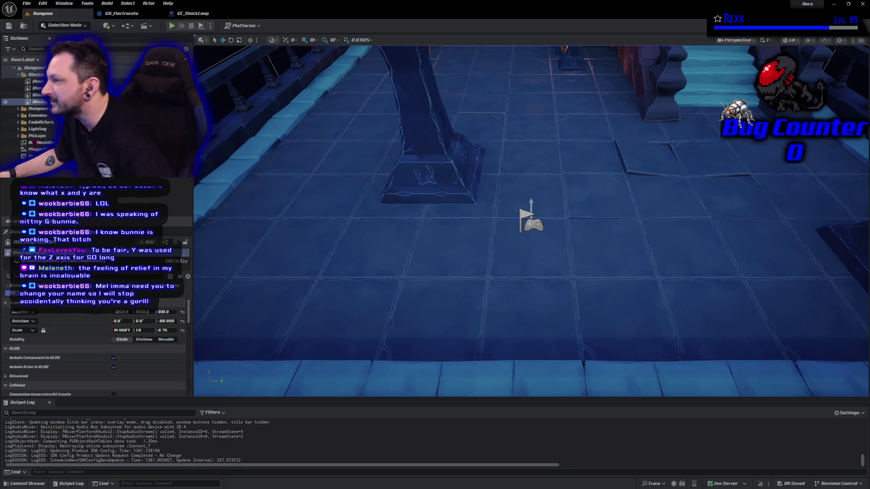
Step: Play the level in the editor, cast the lightning beam toward the upper right, then stop playing
{"action": "left_click_drag", "start_coordinate": [579, 234], "coordinate": [580, 199]}
{"action": "key", "text": "alt+p"}
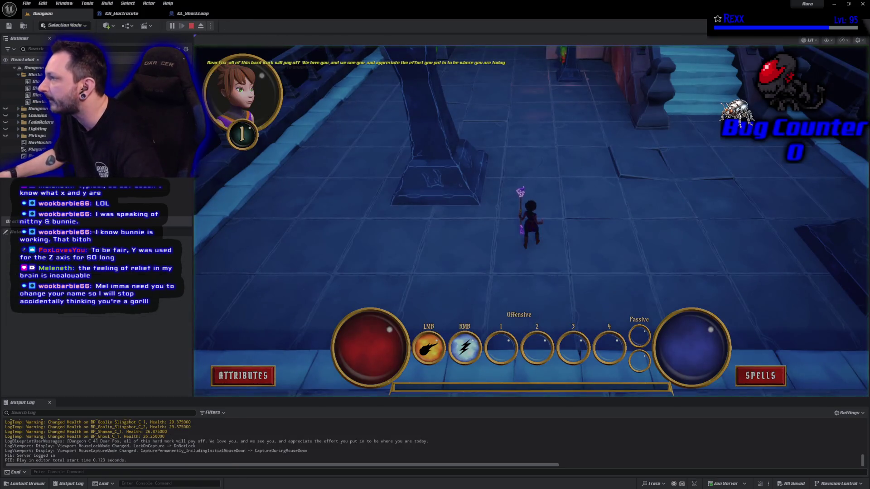
{"action": "right_click", "coordinate": [678, 195]}
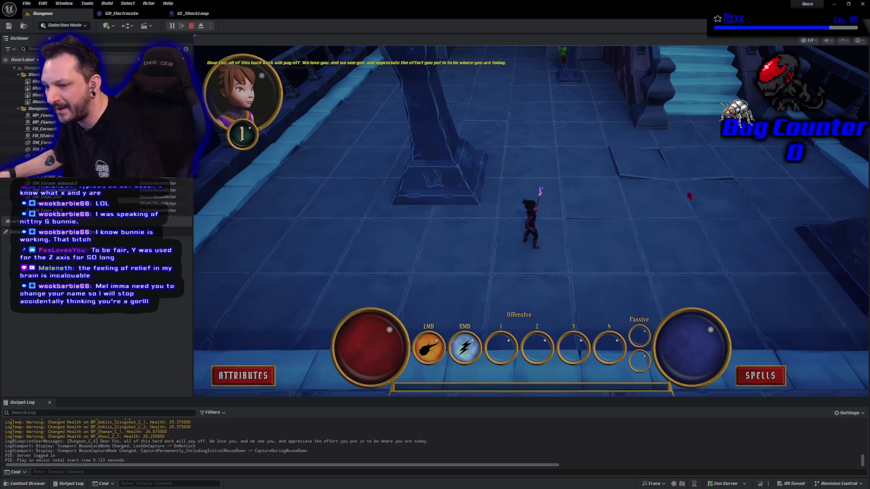
{"action": "right_click", "coordinate": [755, 144]}
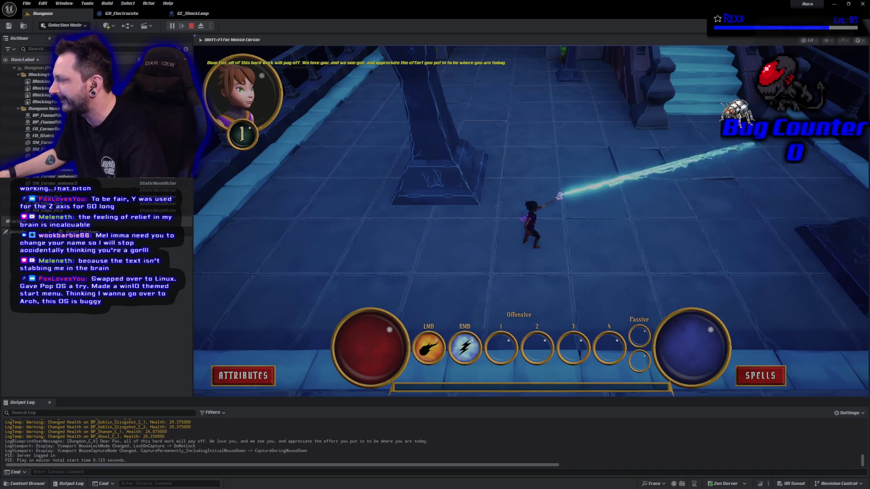
{"action": "left_click_drag", "start_coordinate": [753, 144], "coordinate": [754, 145]}
{"action": "key", "text": "Escape"}
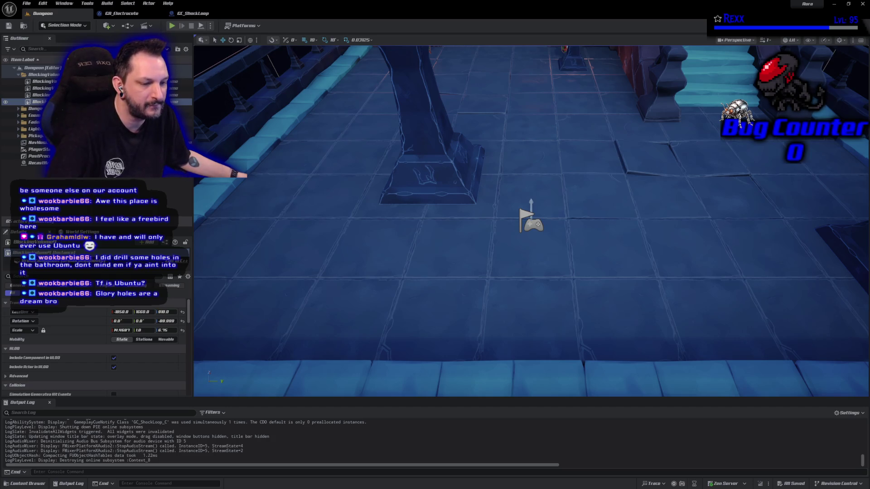
Step: Frame the blocking volume, select SM_SkySphere, and open the Content Drawer at Sounds/Abilities/Shock
{"action": "key", "text": "f"}
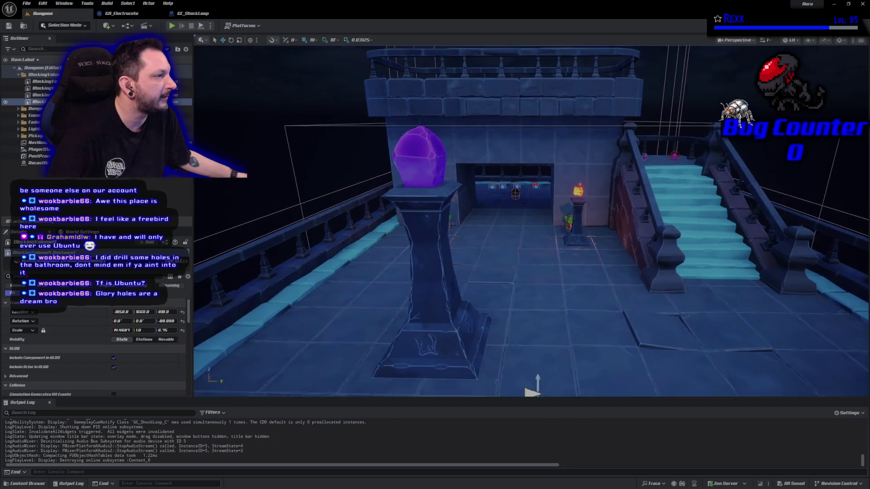
{"action": "scroll", "coordinate": [531, 221], "scroll_direction": "down", "scroll_amount": 10}
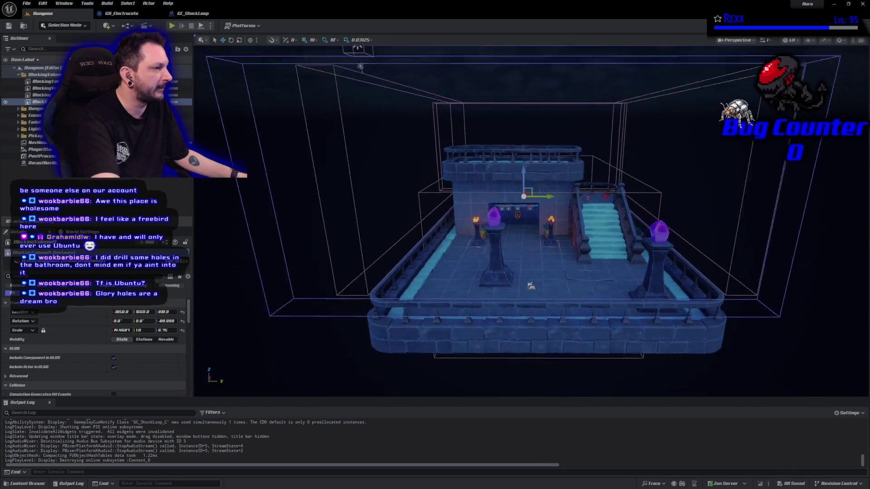
{"action": "left_click", "coordinate": [218, 164]}
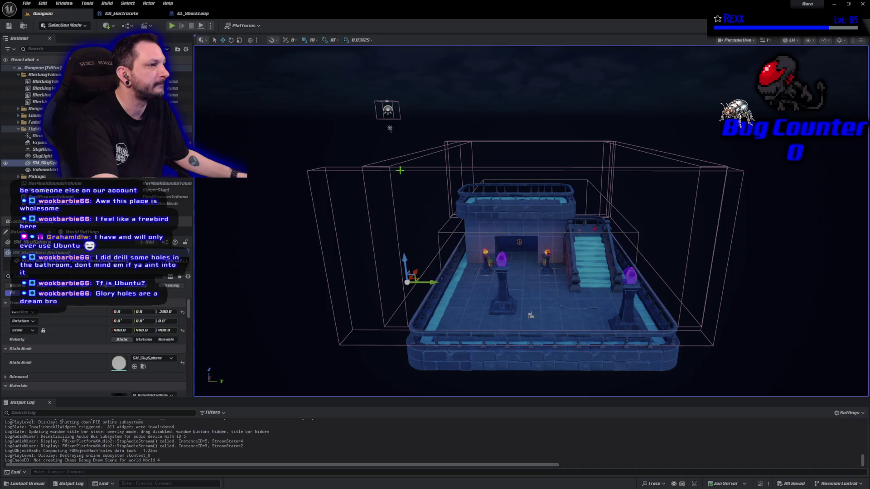
{"action": "mouse_move", "coordinate": [531, 315]}
{"action": "left_mouse_down"}
{"action": "mouse_move", "coordinate": [522, 264]}
{"action": "mouse_move", "coordinate": [530, 296]}
{"action": "left_mouse_up"}
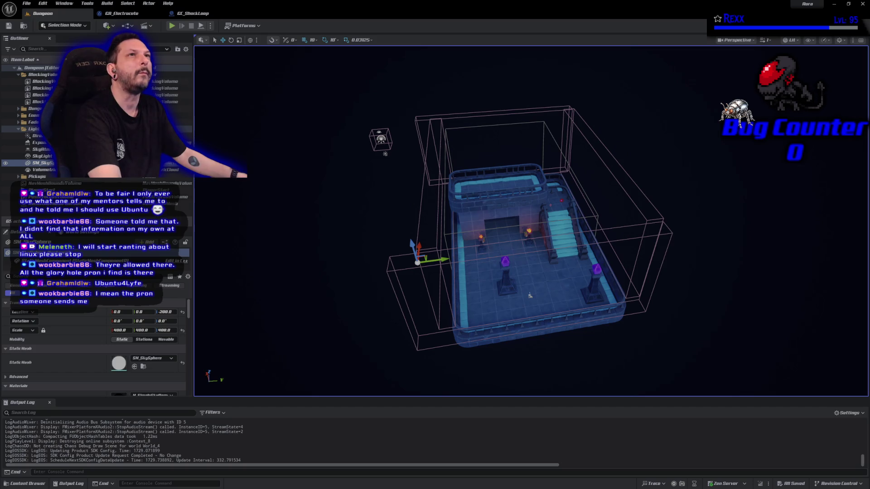
{"action": "left_click", "coordinate": [45, 484]}
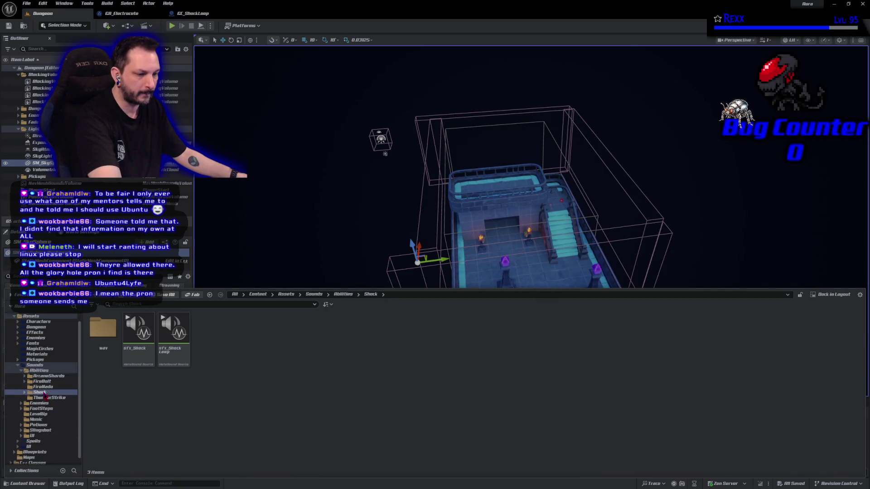
Step: Browse to Blueprints/Character/Aura and open BP_AuraCharacter in the Blueprint editor
{"action": "scroll", "coordinate": [52, 399], "scroll_direction": "down", "scroll_amount": 1}
{"action": "left_click", "coordinate": [53, 446]}
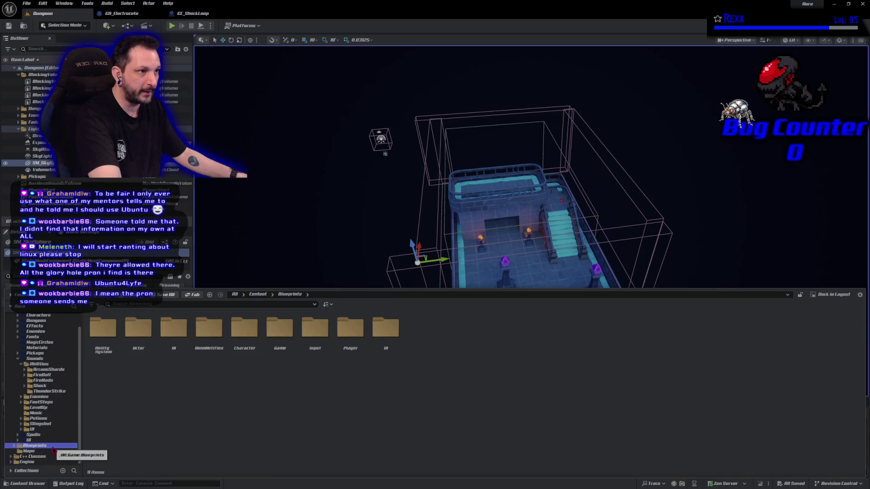
{"action": "double_click", "coordinate": [239, 358]}
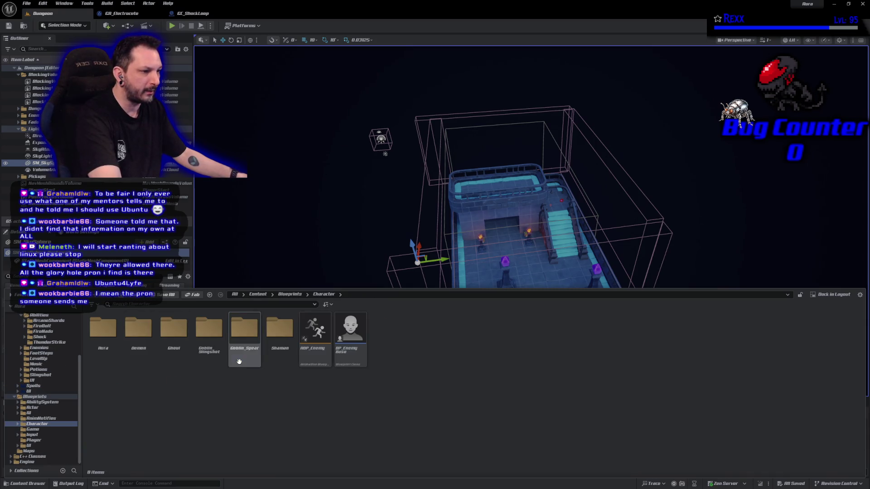
{"action": "double_click", "coordinate": [113, 349]}
{"action": "left_click", "coordinate": [138, 358]}
{"action": "double_click", "coordinate": [139, 358]}
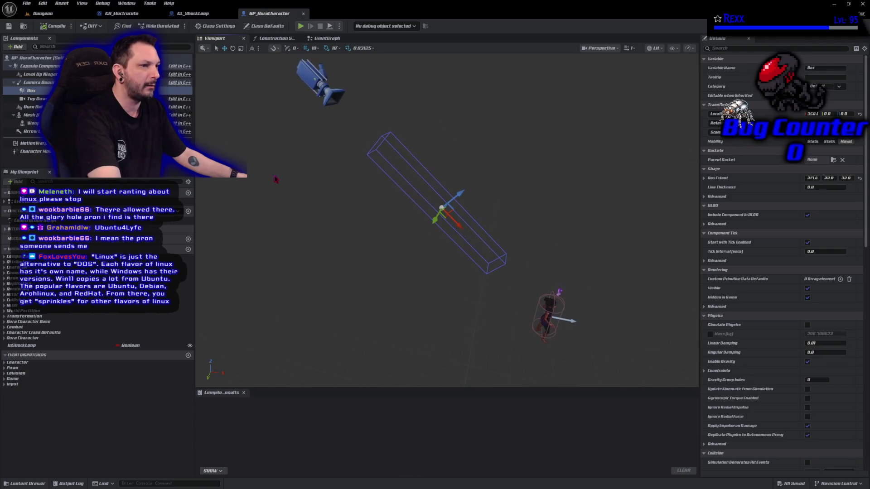
Step: Set the Box component's Target collision response to Ignore and compile the Blueprint
{"action": "scroll", "coordinate": [782, 415], "scroll_direction": "down", "scroll_amount": 2}
{"action": "scroll", "coordinate": [783, 414], "scroll_direction": "down", "scroll_amount": 8}
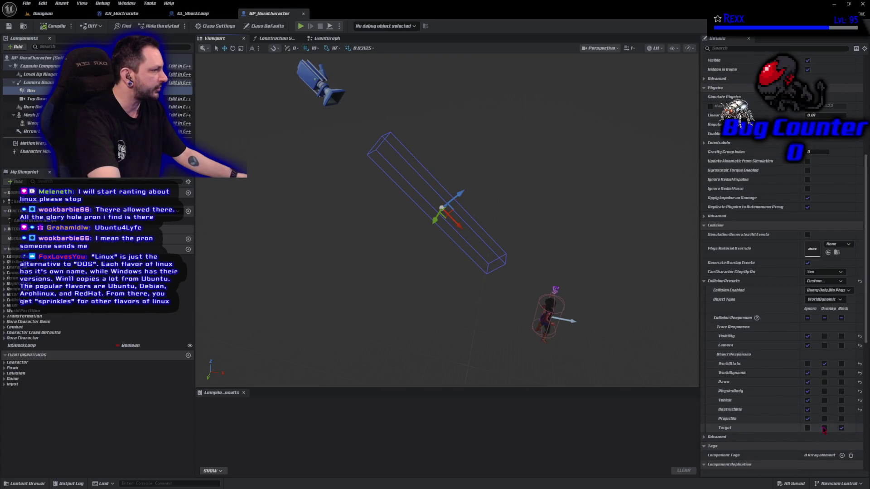
{"action": "left_click", "coordinate": [824, 429]}
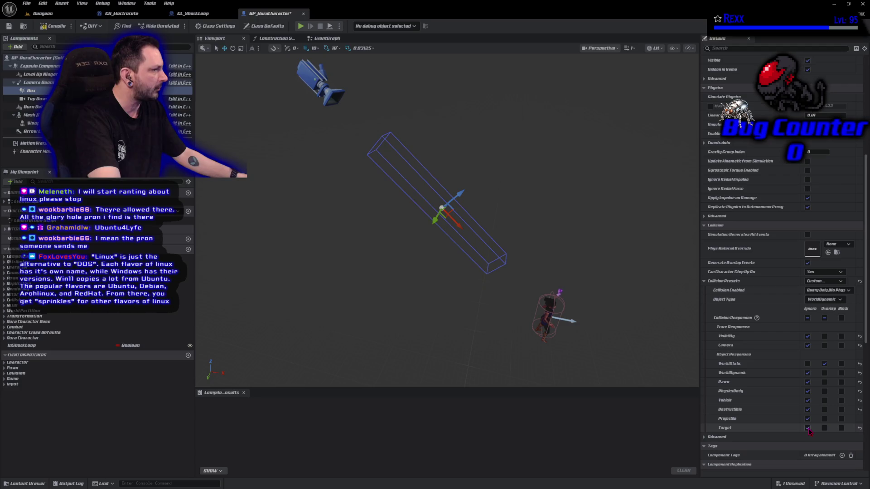
{"action": "left_click", "coordinate": [807, 428]}
{"action": "left_click", "coordinate": [8, 26]}
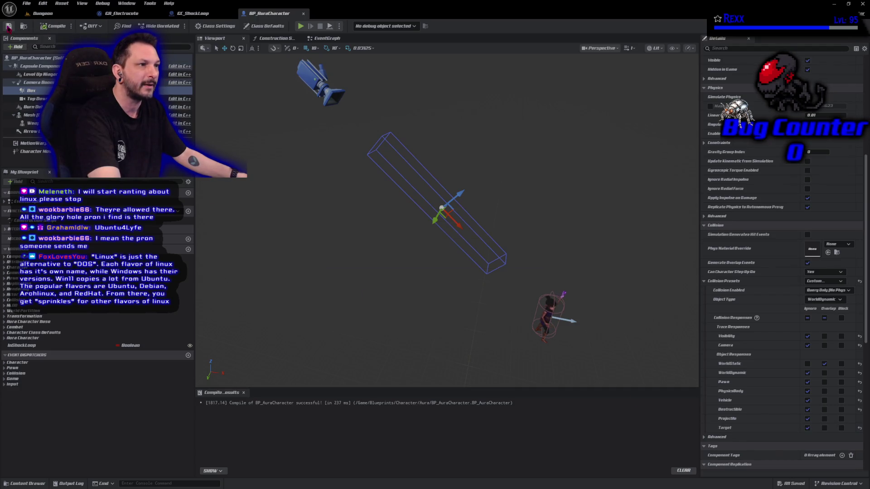
Step: In the Dungeon level, make the selected blocking volume ignore the Target channel
{"action": "left_click", "coordinate": [43, 14]}
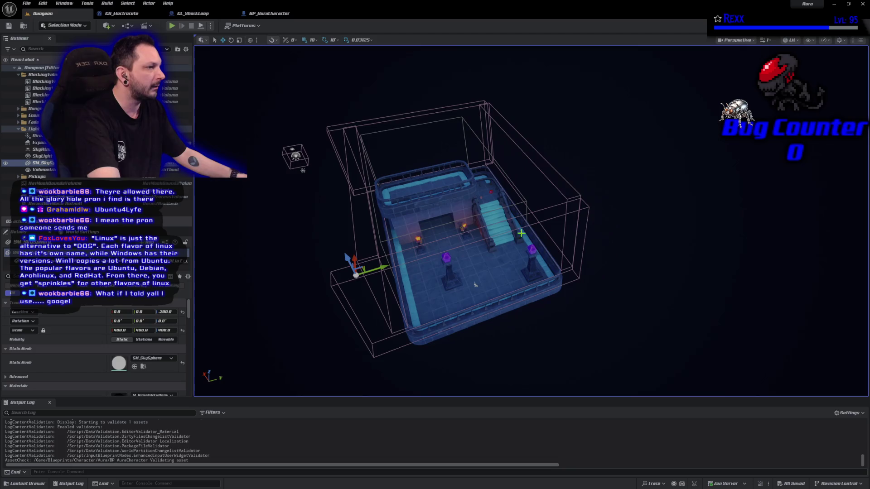
{"action": "left_click", "coordinate": [523, 226]}
{"action": "scroll", "coordinate": [100, 360], "scroll_direction": "down", "scroll_amount": 10}
{"action": "scroll", "coordinate": [100, 359], "scroll_direction": "down", "scroll_amount": 3}
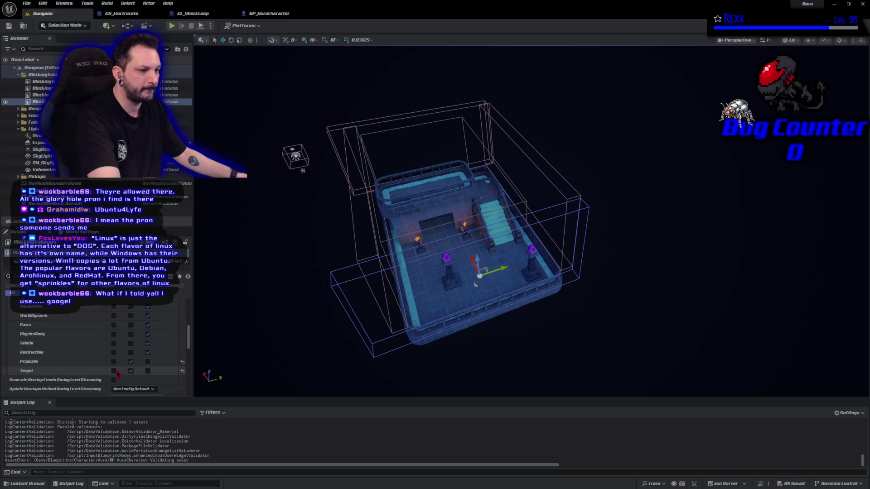
{"action": "left_click", "coordinate": [114, 371]}
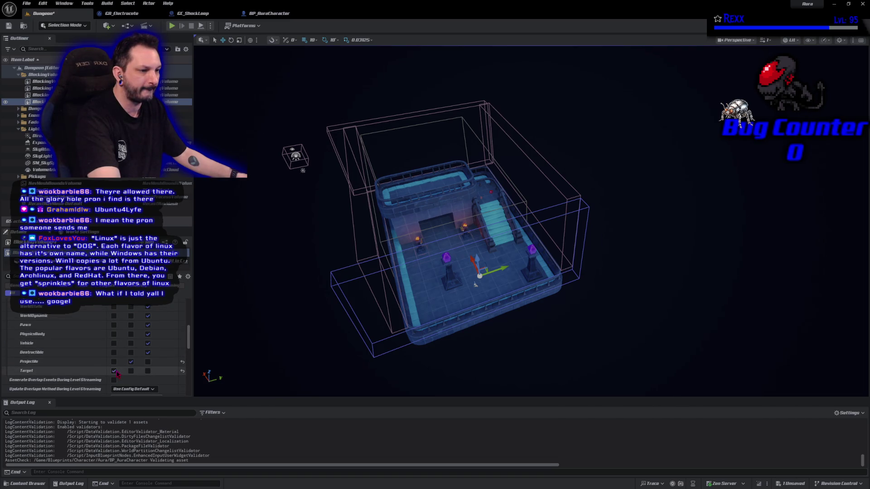
{"action": "scroll", "coordinate": [117, 373], "scroll_direction": "up", "scroll_amount": 3}
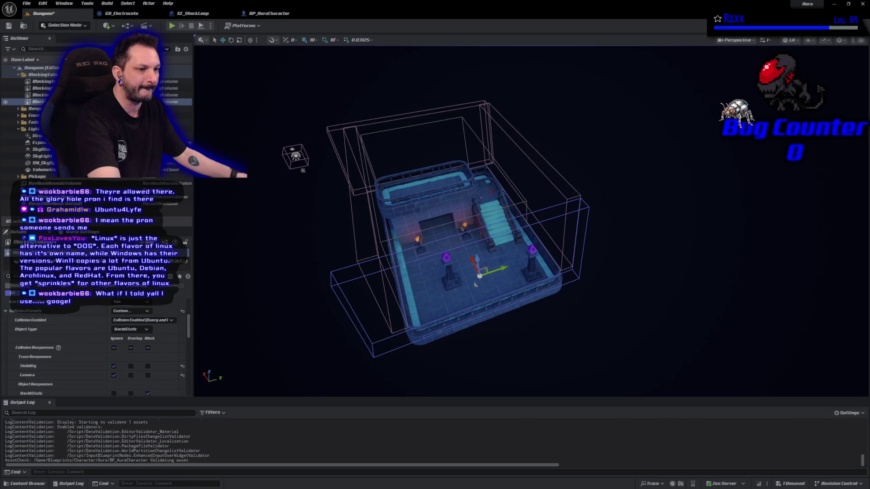
Step: Save the Dungeon level from the File menu
{"action": "left_click", "coordinate": [26, 3]}
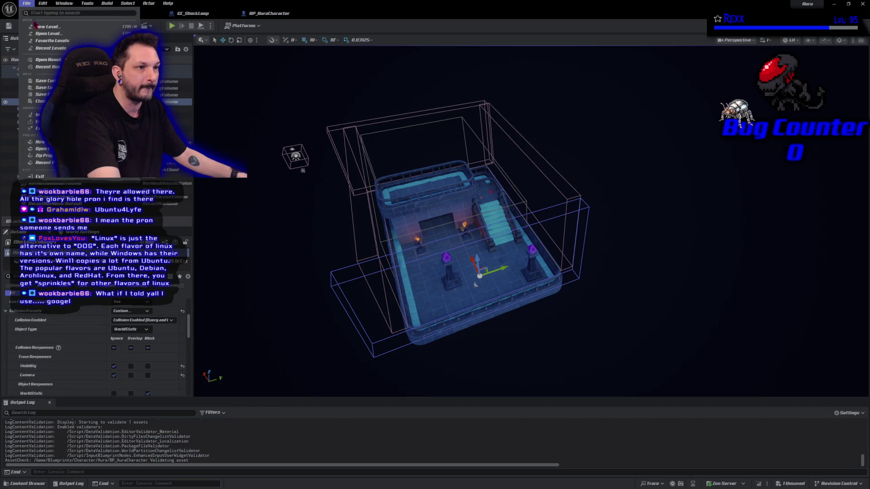
{"action": "left_click", "coordinate": [41, 94]}
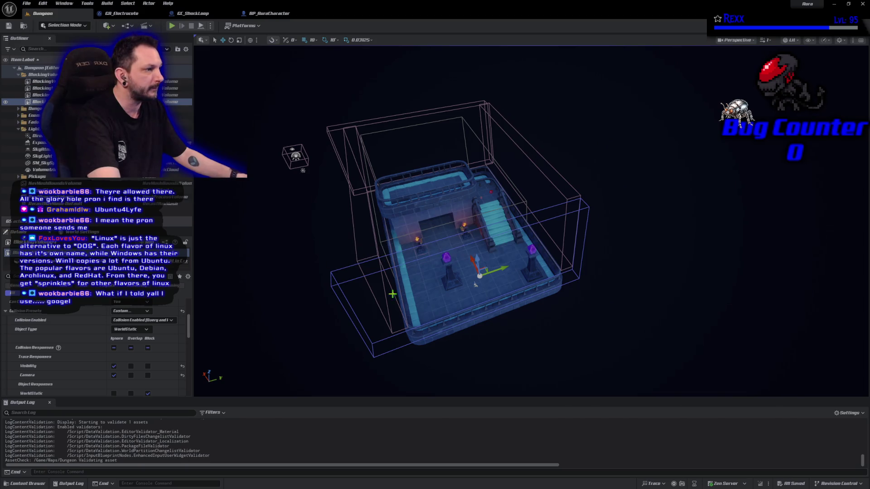
{"action": "left_click_drag", "start_coordinate": [453, 310], "coordinate": [453, 310]}
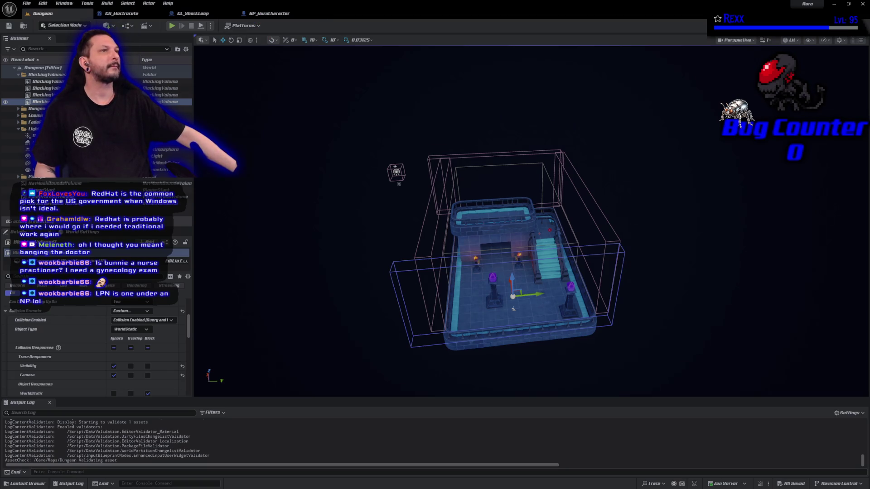
Step: Return to the BP_AuraCharacter tab and bring the Google search window over the editor
{"action": "left_click", "coordinate": [272, 14]}
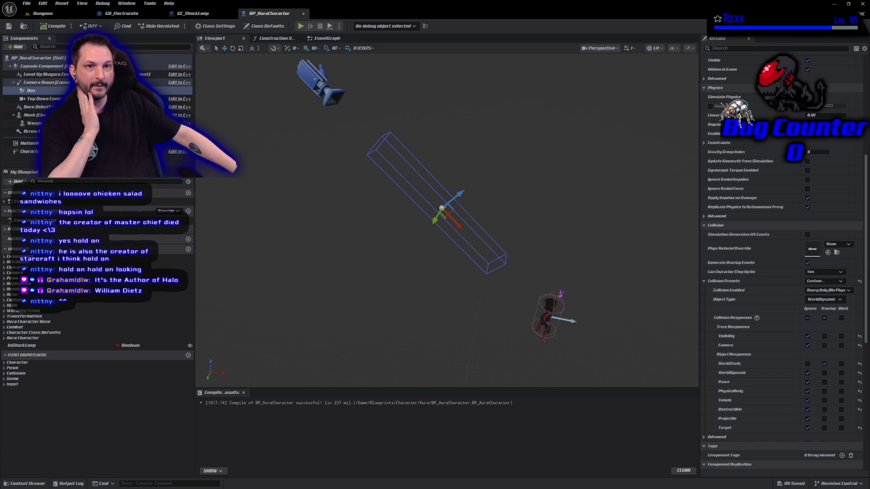
{"action": "mouse_move", "coordinate": [0, 226]}
{"action": "left_mouse_down"}
{"action": "mouse_move", "coordinate": [298, 171]}
{"action": "mouse_move", "coordinate": [359, 51]}
{"action": "left_mouse_up"}
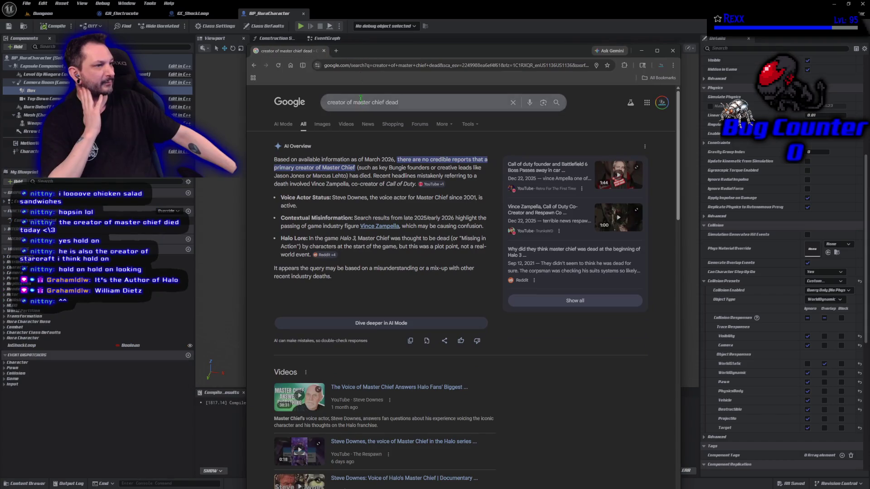
Step: Replace the Google query with the Halo novelist's name and run the search
{"action": "triple_click", "coordinate": [410, 104]}
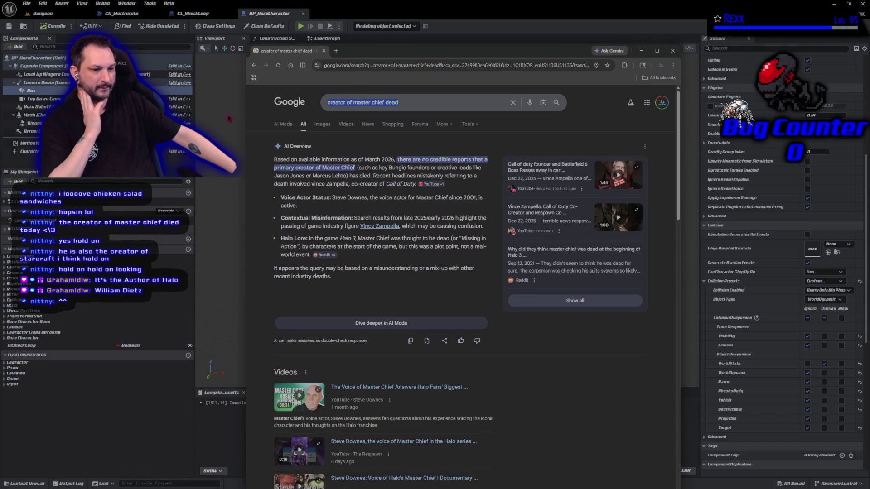
{"action": "type", "text": "will"}
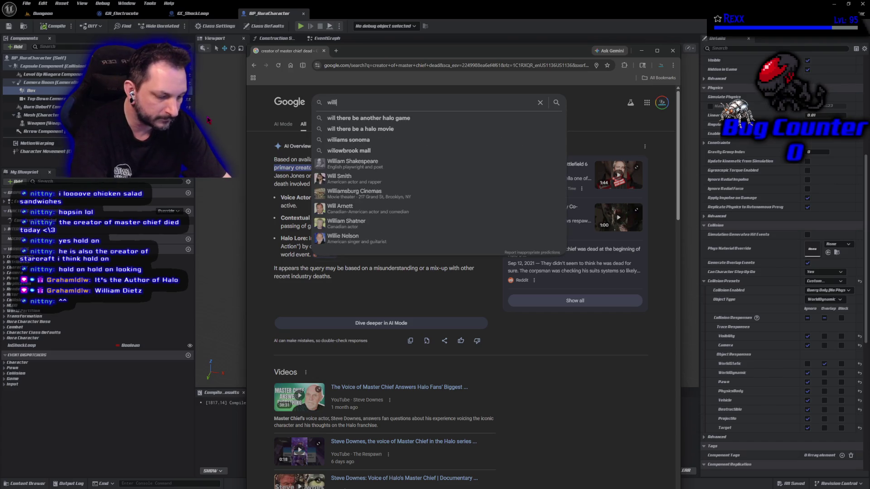
{"action": "type", "text": "iam Dietz"}
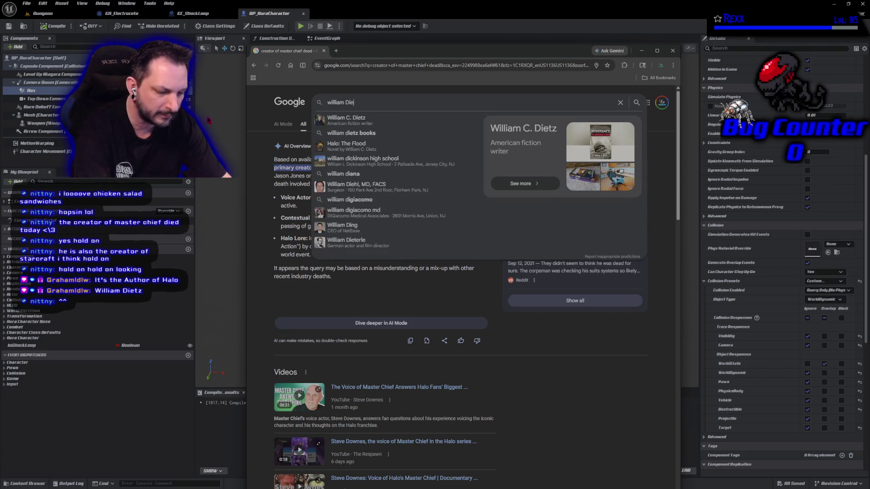
{"action": "key", "text": "Return"}
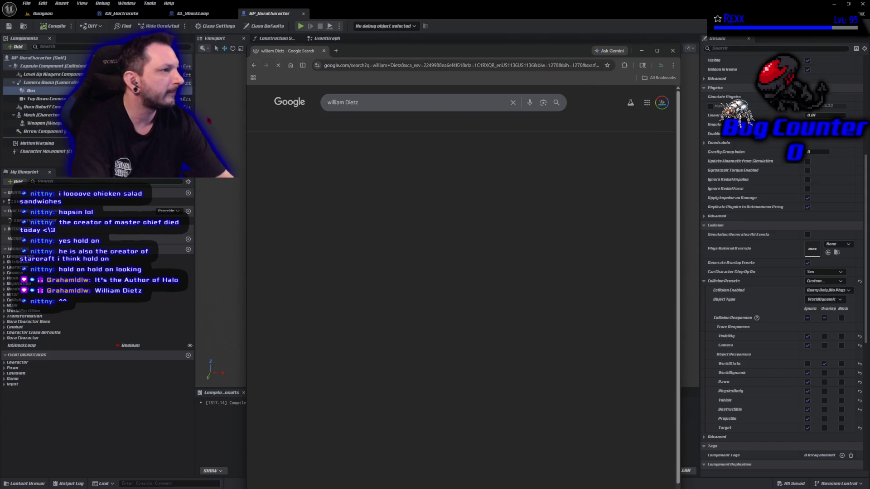
Step: Open the author's Wikipedia article and read through its Written work, Themes and Personal life sections
{"action": "scroll", "coordinate": [368, 323], "scroll_direction": "down", "scroll_amount": 3}
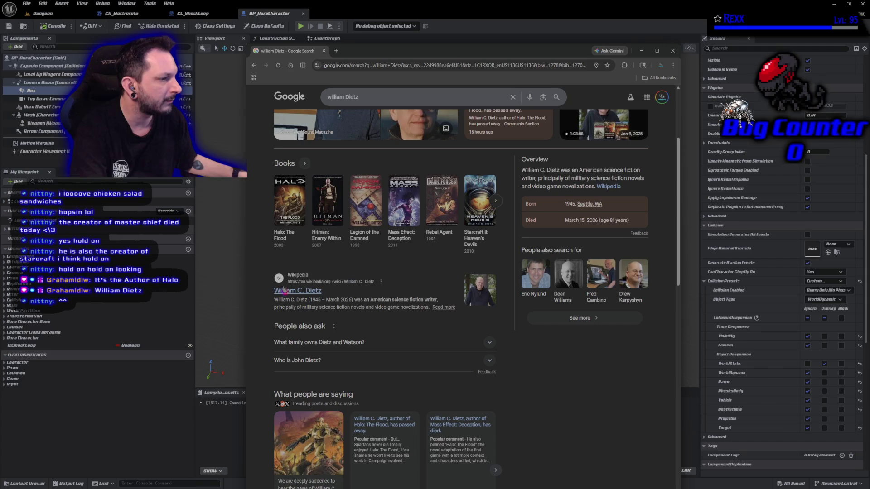
{"action": "left_click", "coordinate": [286, 290]}
{"action": "scroll", "coordinate": [594, 302], "scroll_direction": "down", "scroll_amount": 5}
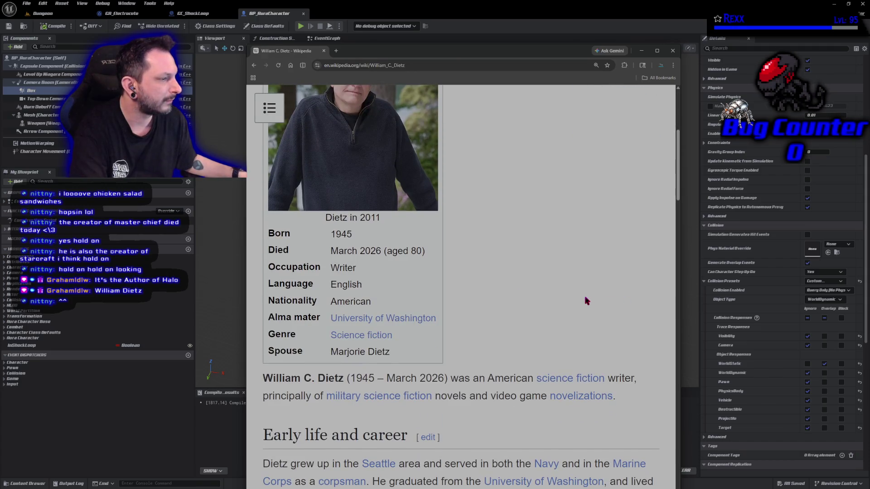
{"action": "scroll", "coordinate": [587, 299], "scroll_direction": "down", "scroll_amount": 10}
{"action": "scroll", "coordinate": [585, 297], "scroll_direction": "down", "scroll_amount": 15}
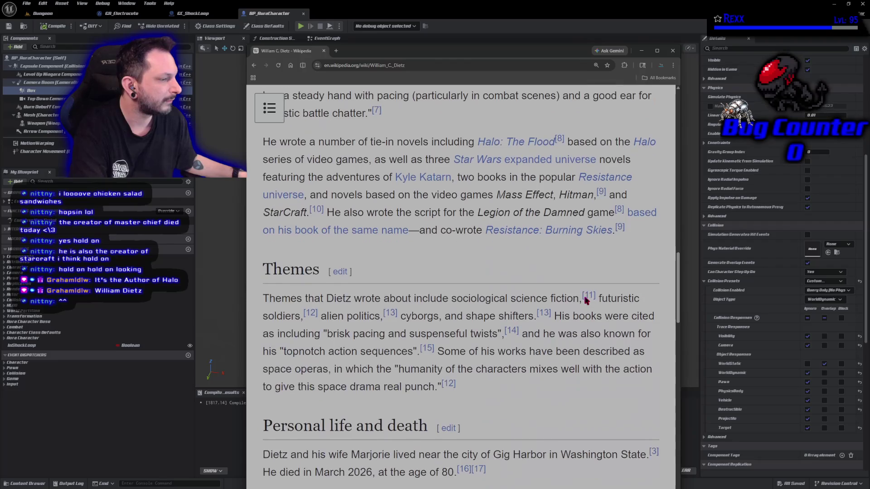
{"action": "scroll", "coordinate": [574, 295], "scroll_direction": "down", "scroll_amount": 10}
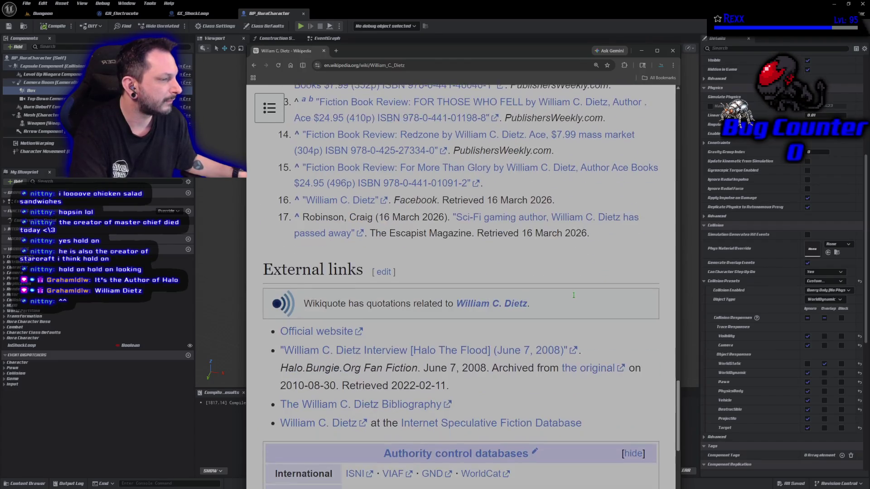
{"action": "scroll", "coordinate": [557, 297], "scroll_direction": "up", "scroll_amount": 5}
{"action": "scroll", "coordinate": [557, 297], "scroll_direction": "up", "scroll_amount": 10}
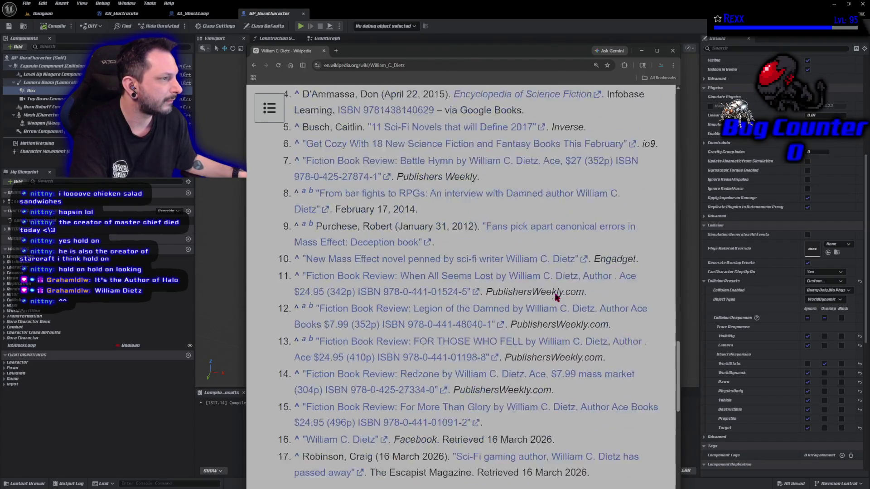
{"action": "scroll", "coordinate": [555, 294], "scroll_direction": "down", "scroll_amount": 4}
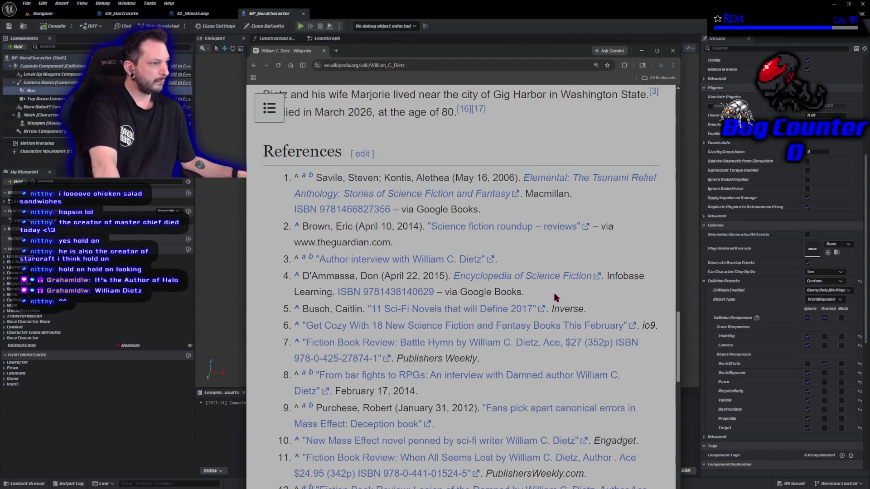
{"action": "scroll", "coordinate": [556, 298], "scroll_direction": "up", "scroll_amount": 8}
{"action": "scroll", "coordinate": [556, 296], "scroll_direction": "down", "scroll_amount": 2}
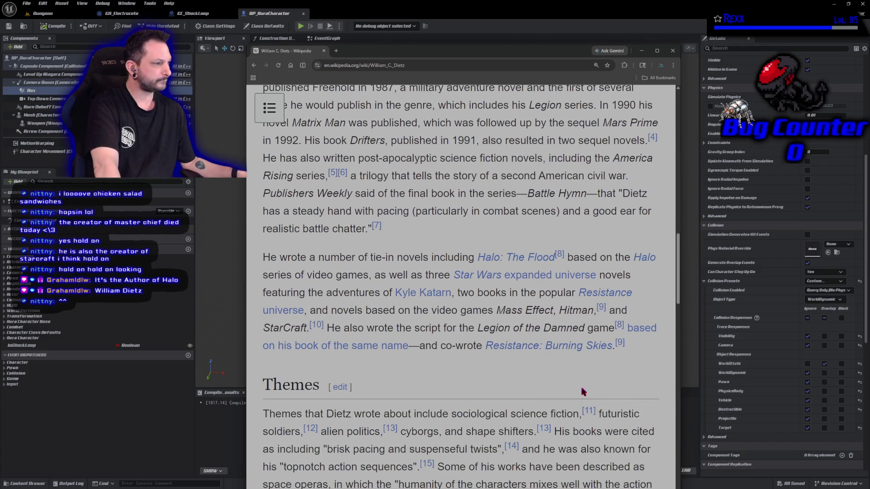
{"action": "scroll", "coordinate": [494, 391], "scroll_direction": "up", "scroll_amount": 3}
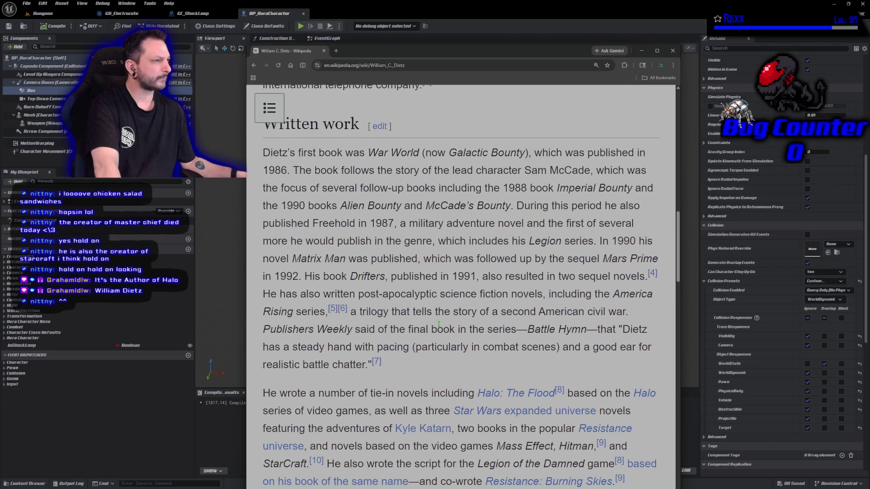
{"action": "scroll", "coordinate": [444, 344], "scroll_direction": "down", "scroll_amount": 2}
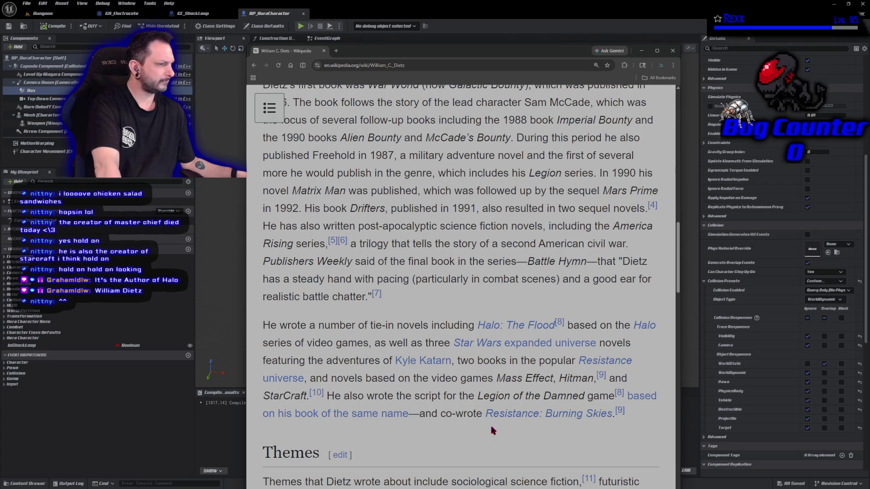
{"action": "scroll", "coordinate": [493, 431], "scroll_direction": "down", "scroll_amount": 2}
{"action": "scroll", "coordinate": [493, 430], "scroll_direction": "down", "scroll_amount": 3}
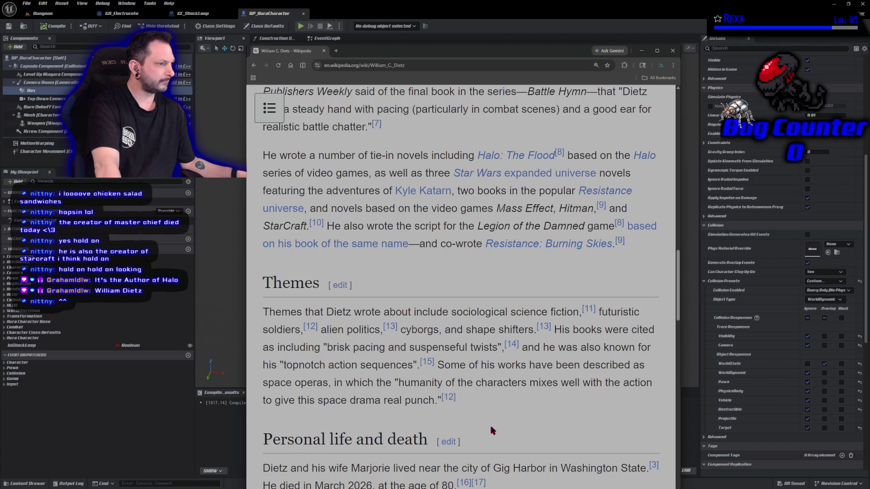
{"action": "mouse_move", "coordinate": [411, 196]}
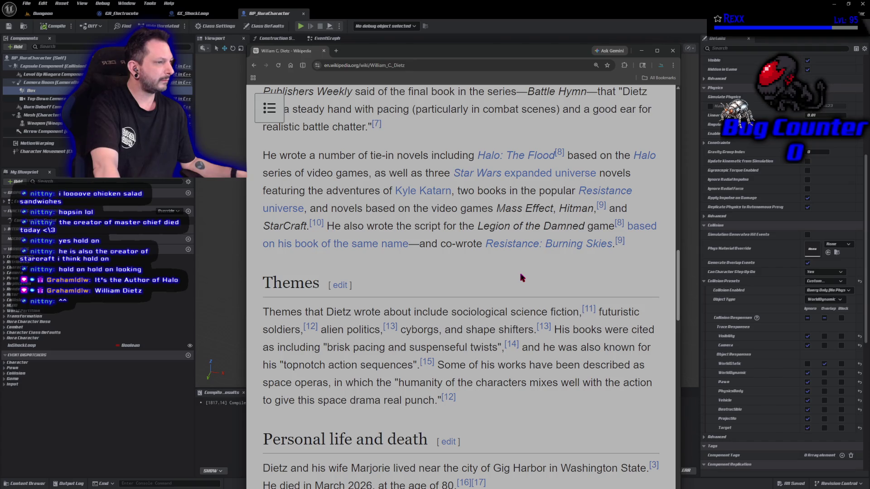
{"action": "scroll", "coordinate": [511, 272], "scroll_direction": "down", "scroll_amount": 3}
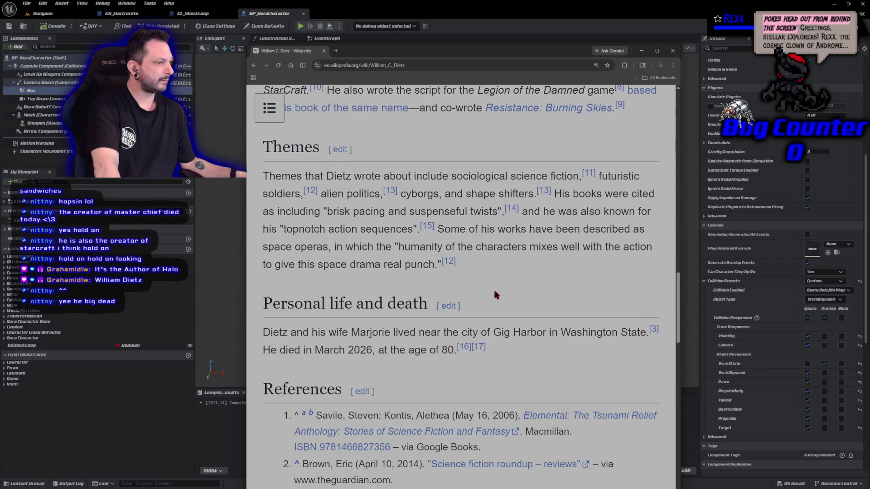
{"action": "scroll", "coordinate": [496, 290], "scroll_direction": "up", "scroll_amount": 4}
Step: Switch back to Unreal and zoom out in the BP_AuraCharacter viewport
{"action": "key", "text": "alt+Tab"}
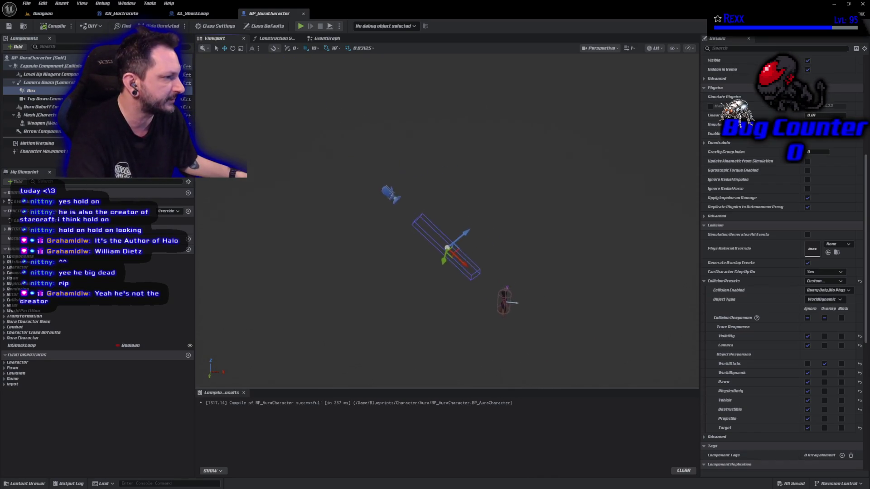
{"action": "scroll", "coordinate": [460, 292], "scroll_direction": "down", "scroll_amount": 3}
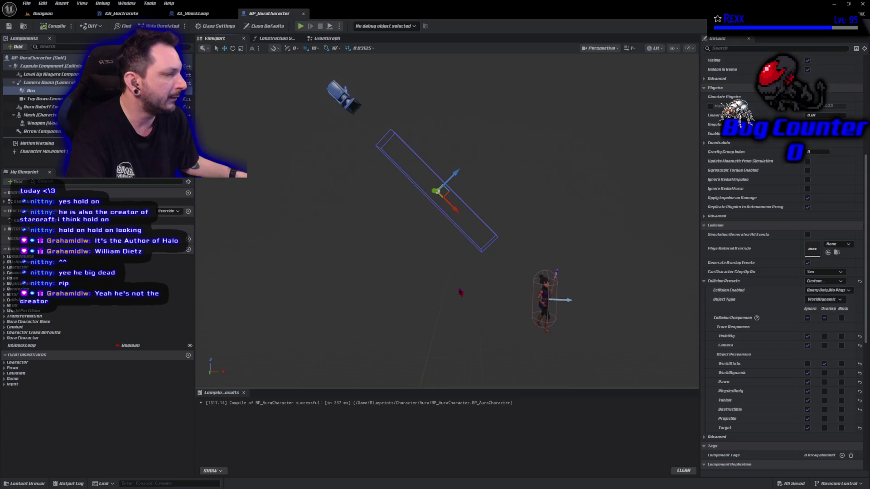
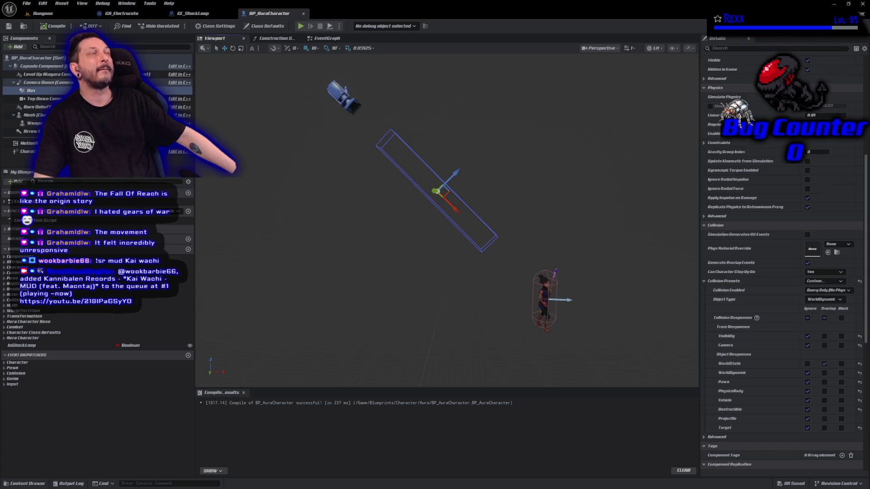
Step: In the Content Drawer, open BP_FadeActor from Blueprints > Actor > FadeActor
{"action": "left_click", "coordinate": [25, 483]}
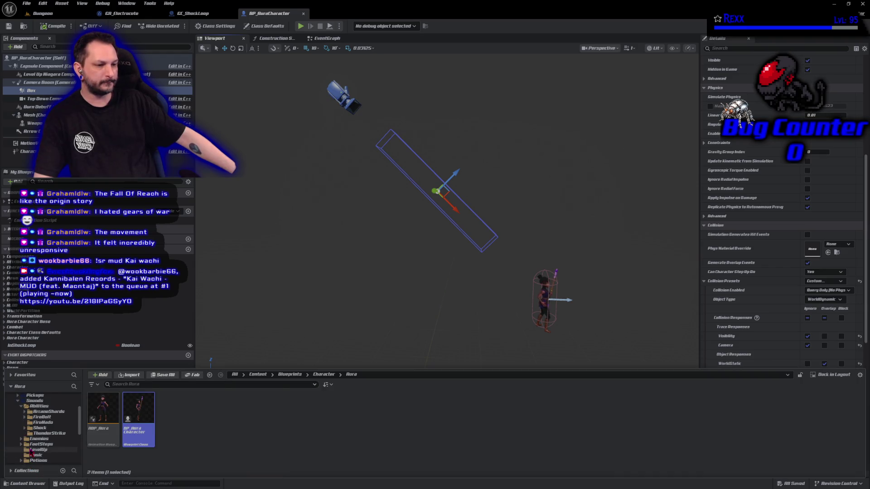
{"action": "scroll", "coordinate": [31, 453], "scroll_direction": "down", "scroll_amount": 2}
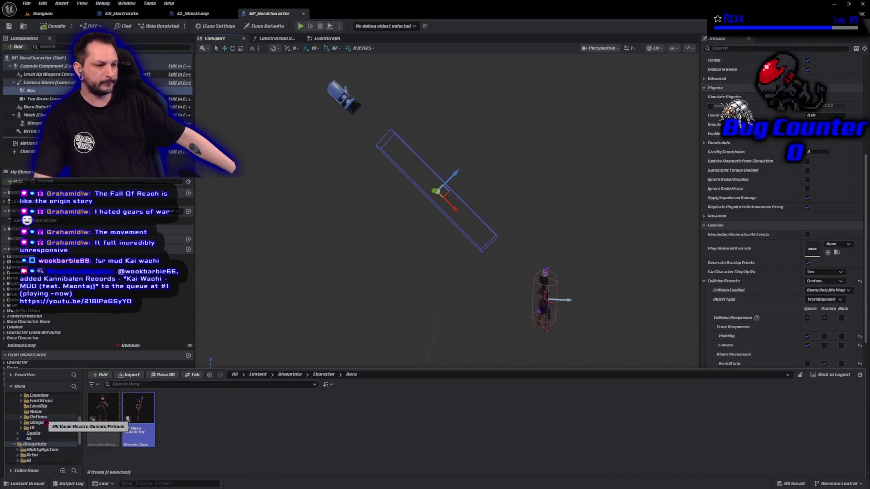
{"action": "scroll", "coordinate": [45, 423], "scroll_direction": "down", "scroll_amount": 3}
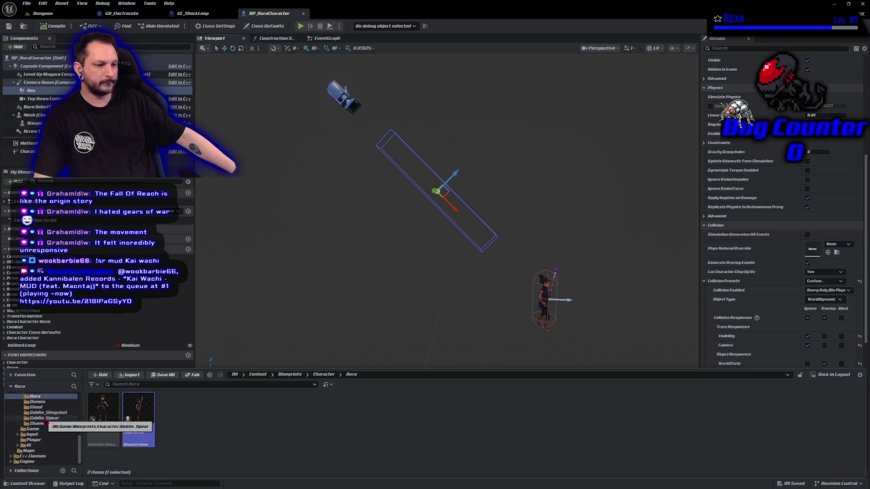
{"action": "scroll", "coordinate": [45, 422], "scroll_direction": "up", "scroll_amount": 2}
{"action": "left_click", "coordinate": [46, 413]}
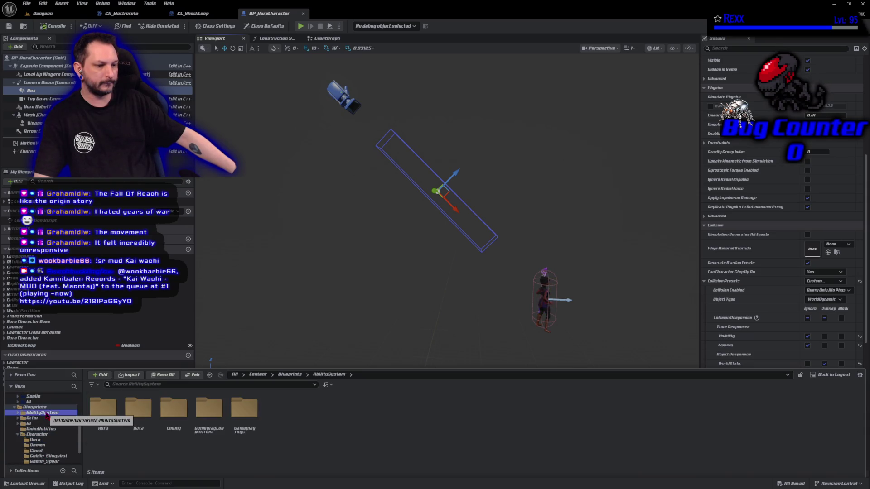
{"action": "scroll", "coordinate": [61, 426], "scroll_direction": "down", "scroll_amount": 1}
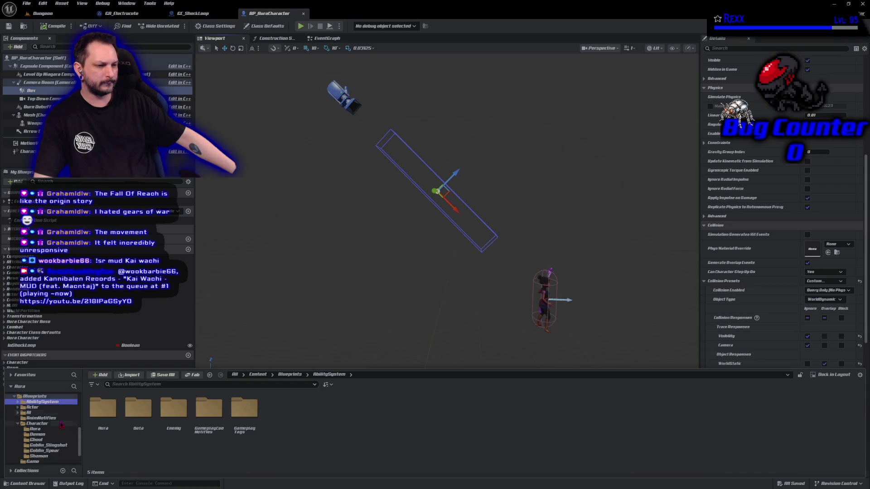
{"action": "left_click", "coordinate": [18, 424]}
{"action": "left_click", "coordinate": [32, 407]}
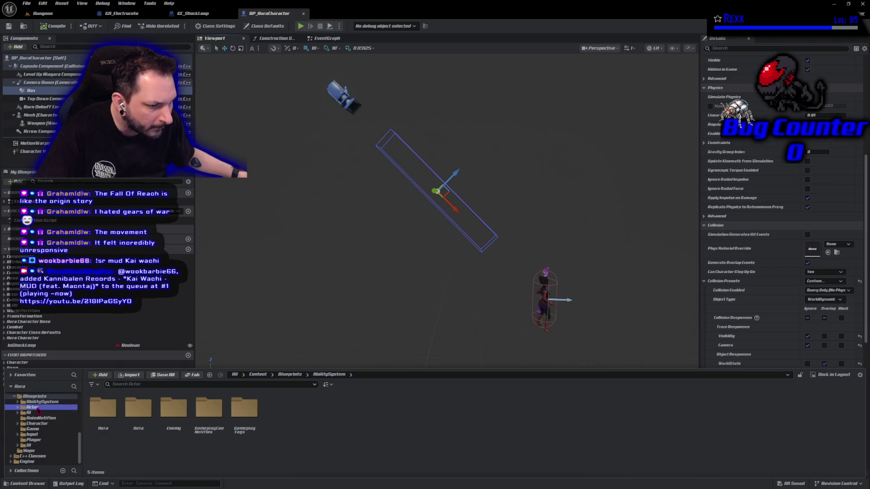
{"action": "double_click", "coordinate": [174, 410]}
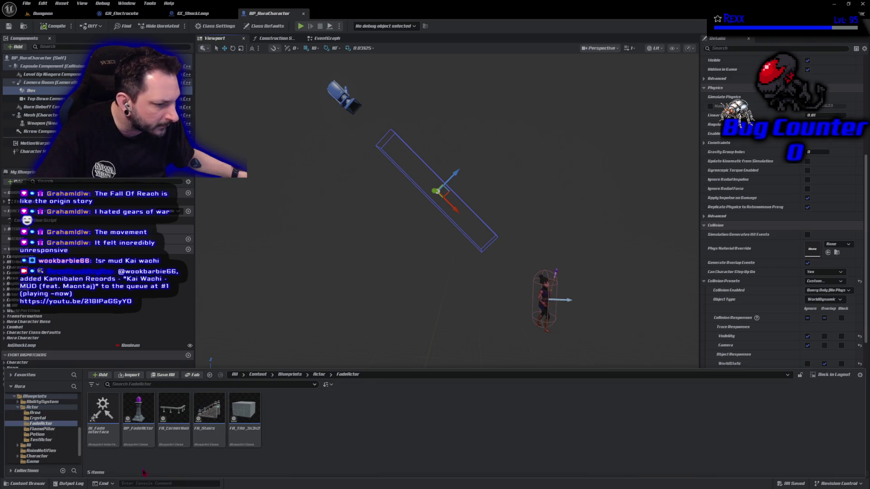
{"action": "double_click", "coordinate": [137, 443]}
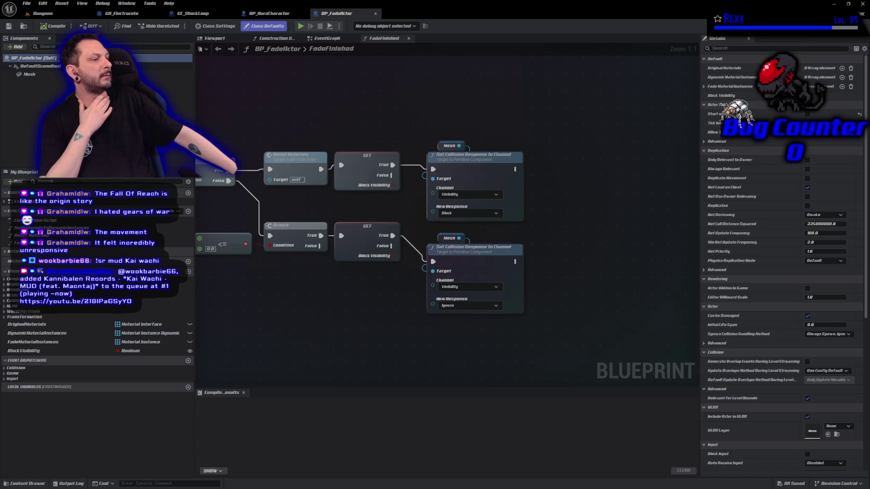
Step: Delete the lower BlockVisibility GET node in the FadeFinished function graph
{"action": "left_click", "coordinate": [327, 39]}
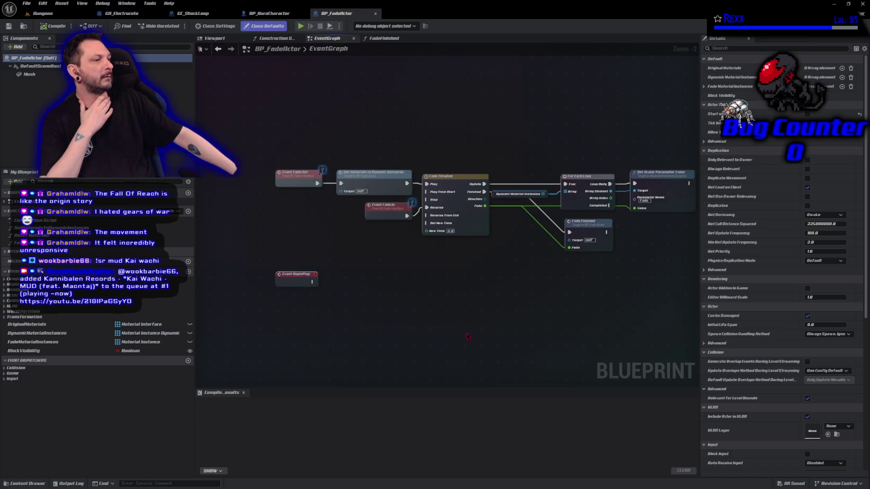
{"action": "scroll", "coordinate": [435, 236], "scroll_direction": "up", "scroll_amount": 2}
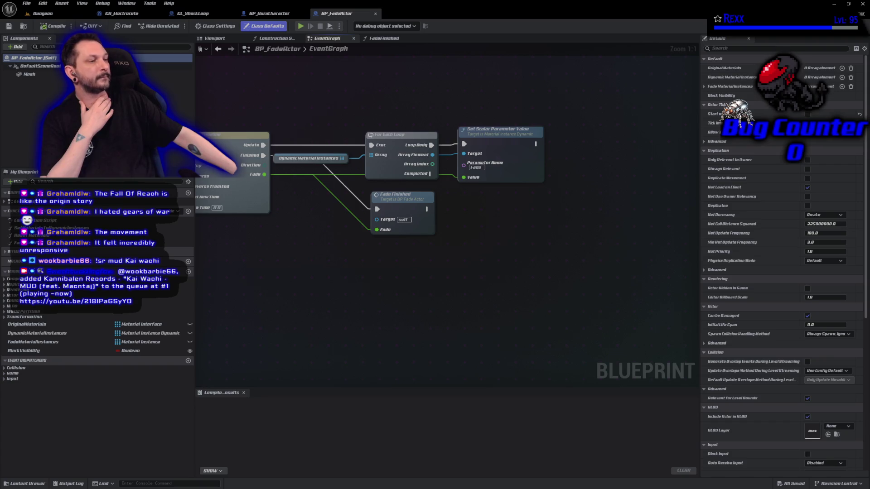
{"action": "left_click", "coordinate": [383, 39]}
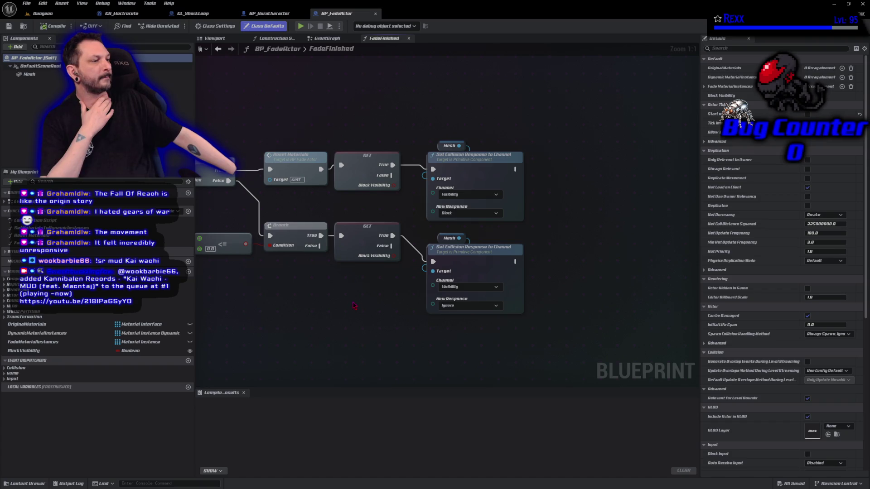
{"action": "left_click_drag", "start_coordinate": [354, 306], "coordinate": [392, 259]}
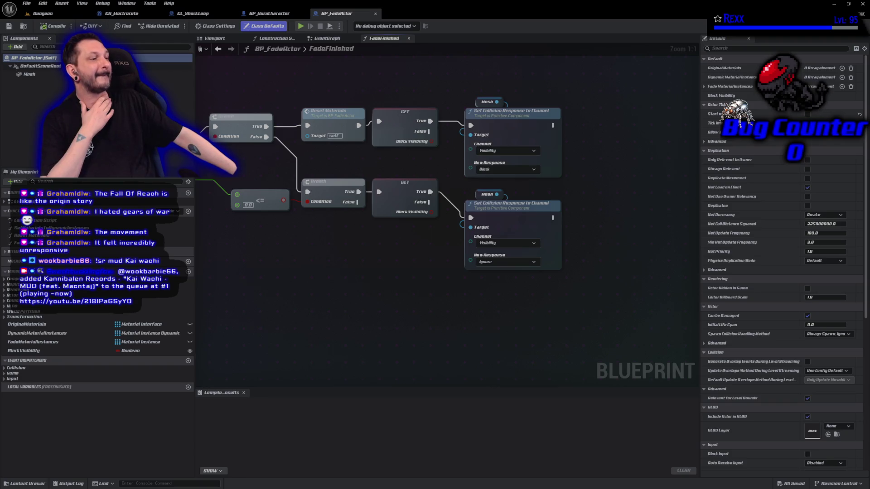
{"action": "left_click", "coordinate": [408, 195]}
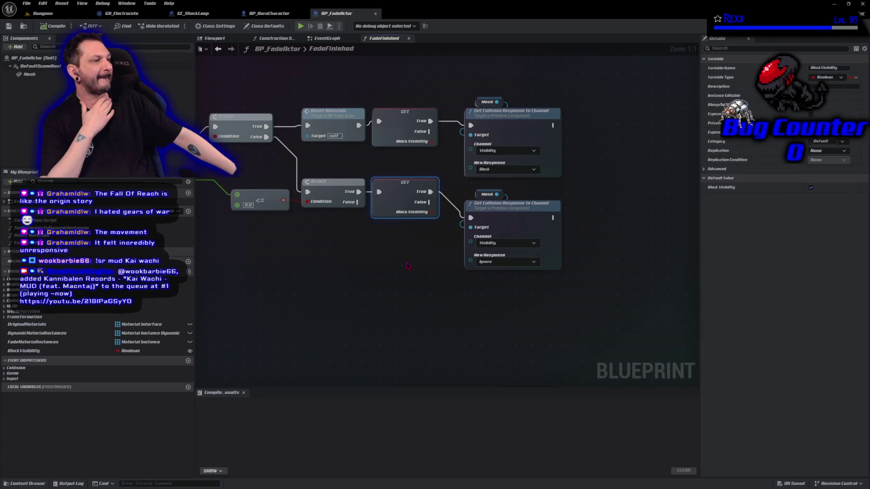
{"action": "key", "text": "Delete"}
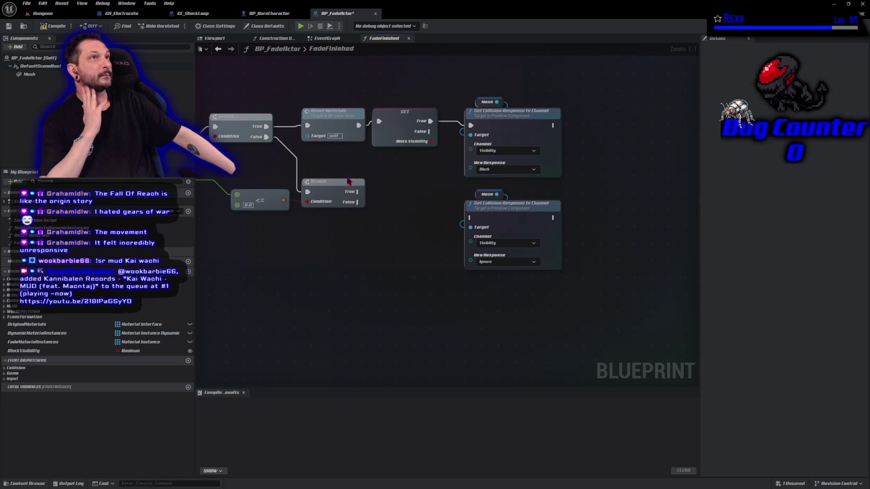
Step: Wire the Branch's True output to the lower Set Collision Response node and set its channel to Target
{"action": "mouse_move", "coordinate": [365, 193]}
{"action": "left_mouse_down"}
{"action": "mouse_move", "coordinate": [428, 227]}
{"action": "mouse_move", "coordinate": [472, 233]}
{"action": "mouse_move", "coordinate": [475, 222]}
{"action": "left_mouse_up"}
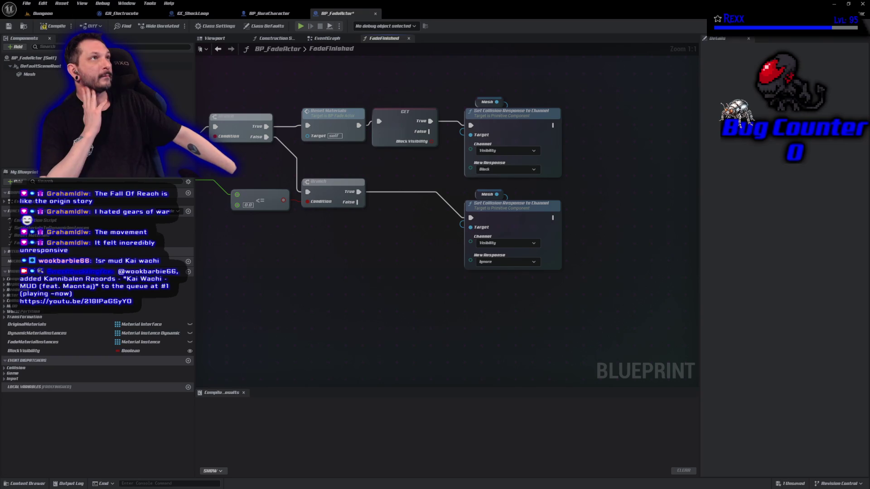
{"action": "left_click", "coordinate": [494, 243]}
{"action": "left_click", "coordinate": [493, 304]}
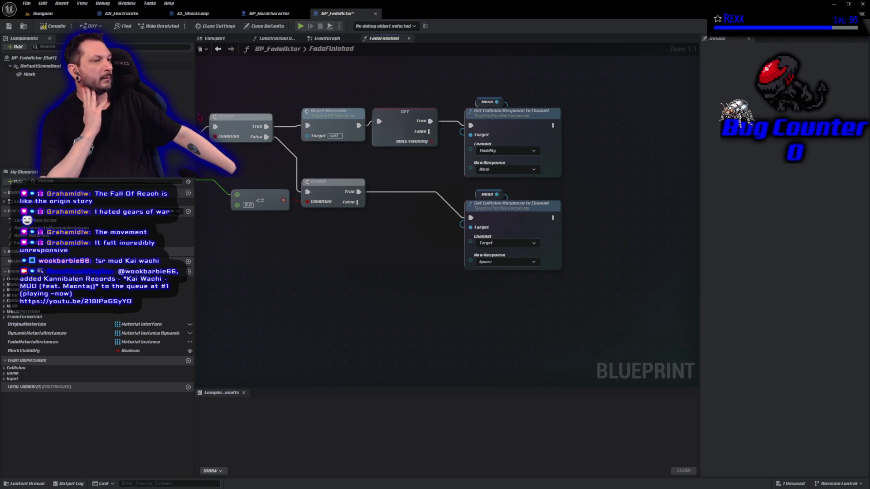
Step: Compile BP_FadeActor and save all modified assets
{"action": "left_click", "coordinate": [49, 27]}
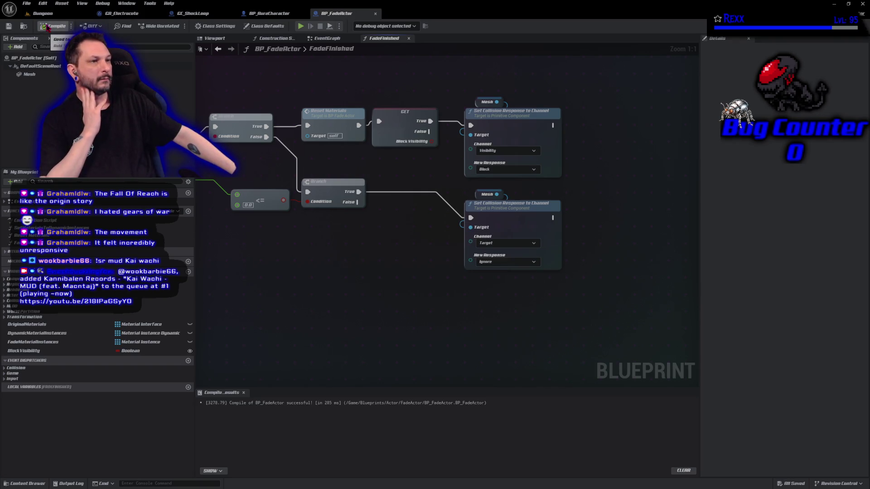
{"action": "left_click", "coordinate": [26, 4]}
{"action": "left_click", "coordinate": [45, 47]}
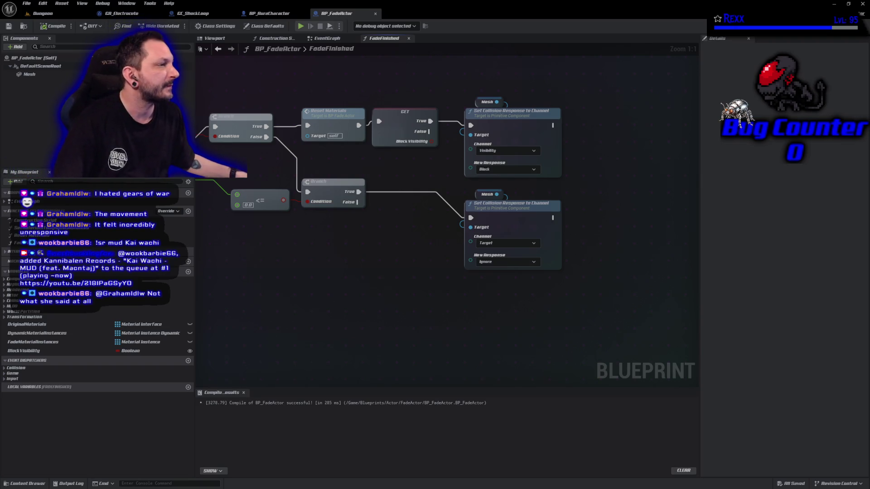
Step: Set the upper collision node's channel to Target and detach the BlockVisibility GET node from the chain
{"action": "left_click", "coordinate": [528, 150]}
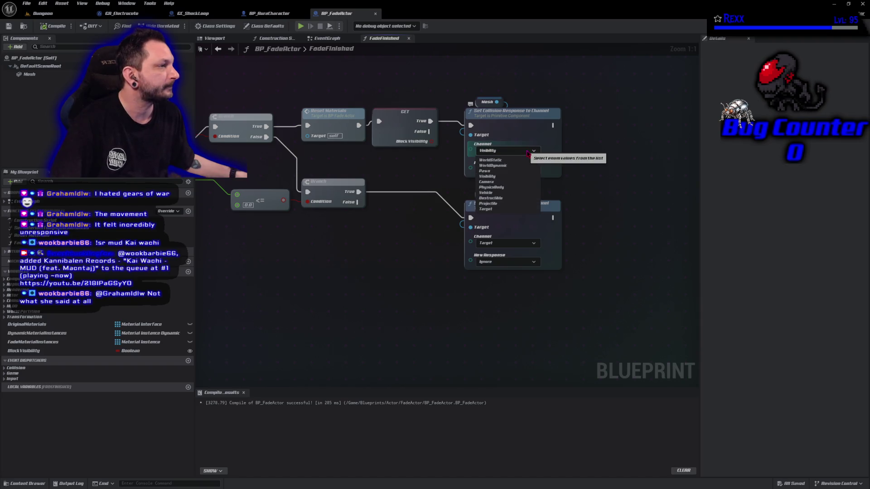
{"action": "left_click", "coordinate": [487, 209]}
{"action": "left_click", "coordinate": [431, 121], "text": "alt"}
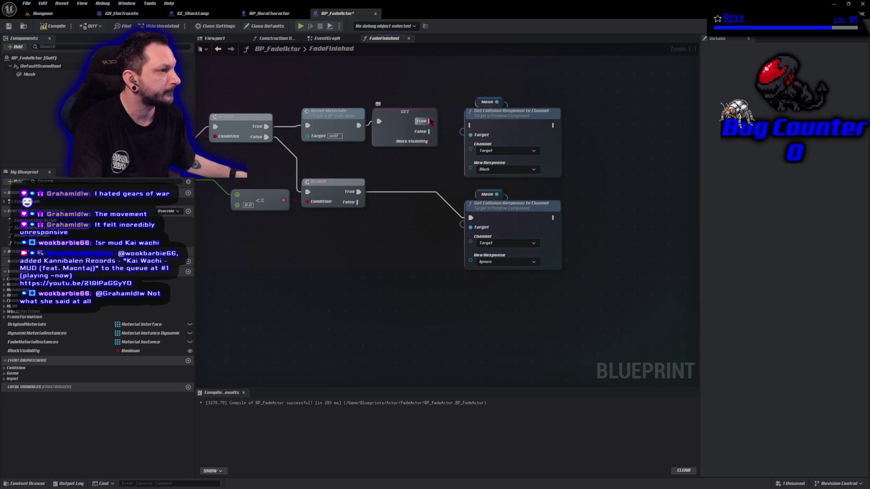
{"action": "left_click", "coordinate": [379, 121], "text": "alt"}
{"action": "left_click_drag", "start_coordinate": [399, 126], "coordinate": [610, 109]}
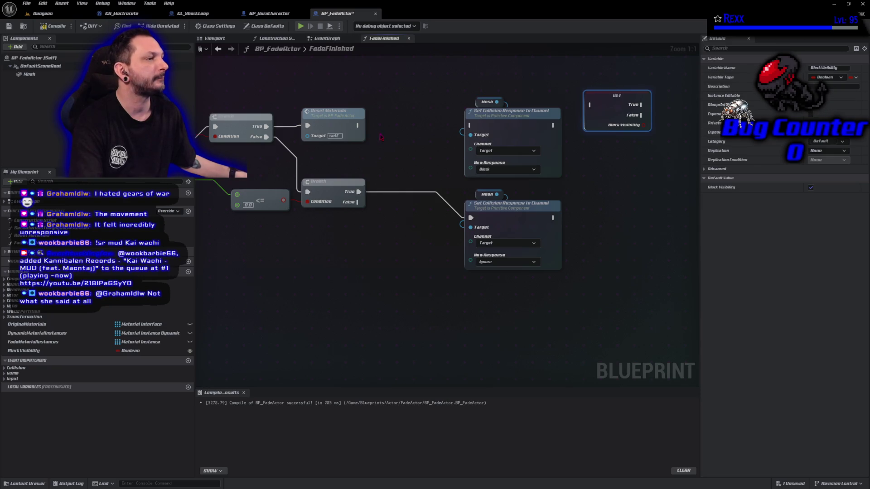
Step: Chain Reset Materials into the upper Set Collision Response node, then into the BlockVisibility GET
{"action": "left_click_drag", "start_coordinate": [358, 123], "coordinate": [470, 125]}
{"action": "mouse_move", "coordinate": [554, 127]}
{"action": "left_mouse_down"}
{"action": "mouse_move", "coordinate": [598, 132]}
{"action": "mouse_move", "coordinate": [590, 105]}
{"action": "mouse_move", "coordinate": [600, 124]}
{"action": "left_mouse_up"}
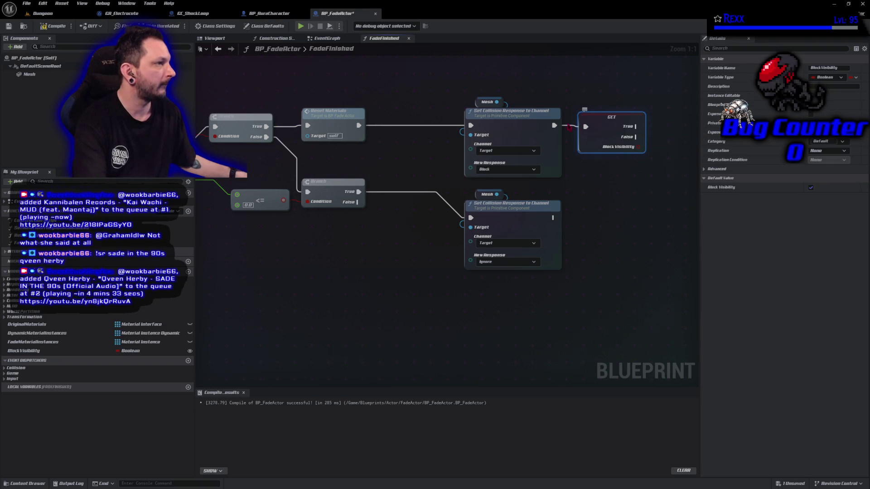
{"action": "left_click", "coordinate": [541, 120], "text": "ctrl"}
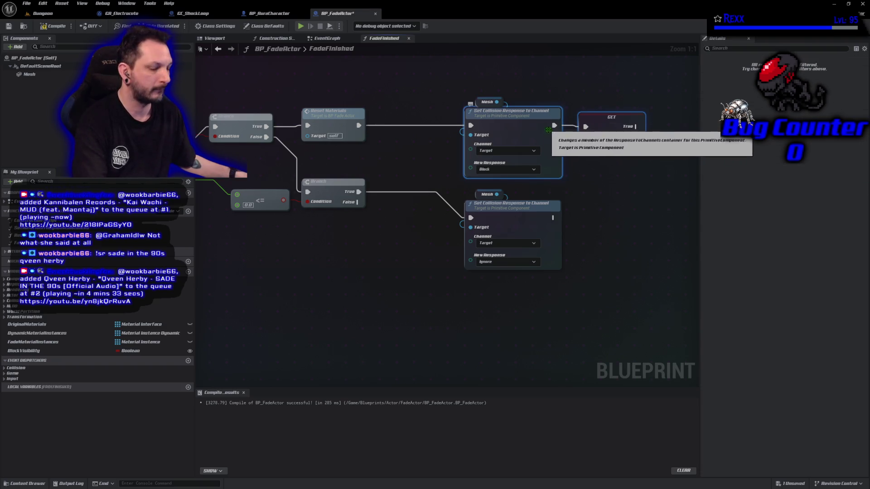
{"action": "left_click", "coordinate": [618, 211]}
{"action": "left_click", "coordinate": [588, 145]}
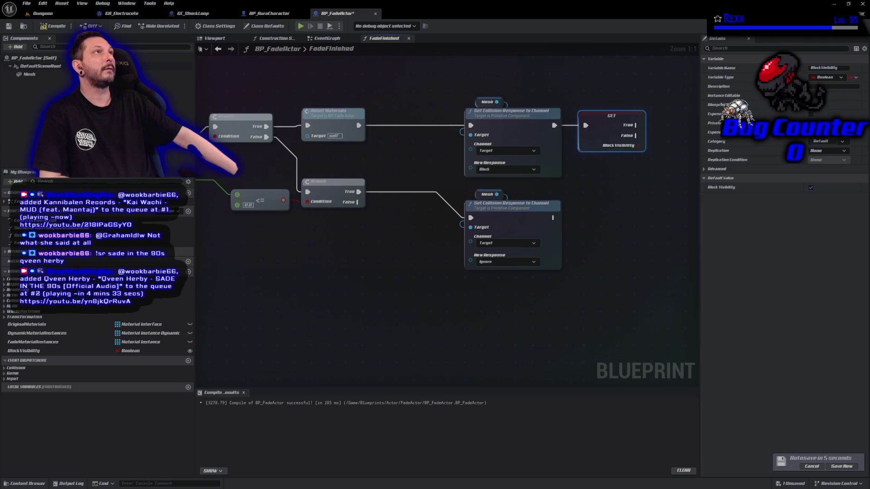
Step: Duplicate the upper collision node, set its channel to Visibility, run it from GET's True, and compile
{"action": "mouse_move", "coordinate": [478, 82]}
{"action": "left_mouse_down"}
{"action": "mouse_move", "coordinate": [515, 151]}
{"action": "mouse_move", "coordinate": [475, 129]}
{"action": "mouse_move", "coordinate": [478, 115]}
{"action": "left_mouse_up"}
{"action": "key", "text": "ctrl+c"}
{"action": "key", "text": "ctrl+v"}
{"action": "left_click", "coordinate": [500, 158]}
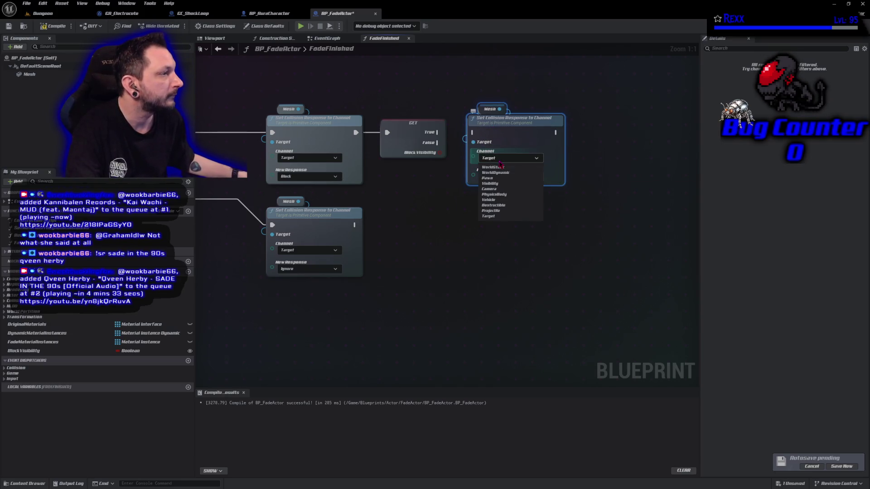
{"action": "left_click", "coordinate": [491, 183]}
{"action": "left_click_drag", "start_coordinate": [439, 132], "coordinate": [473, 132]}
{"action": "left_click", "coordinate": [44, 27]}
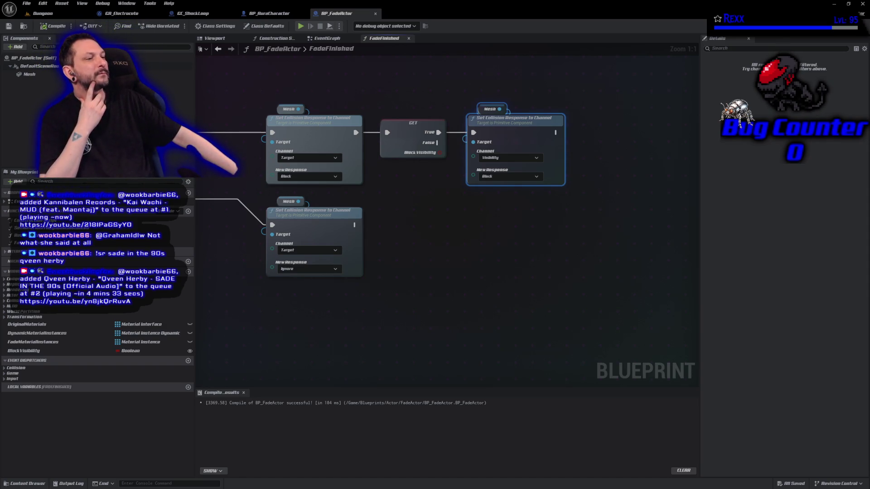
Step: Copy the BlockVisibility check and collision node onto the lower chain with response Ignore, then compile
{"action": "left_click", "coordinate": [444, 123]}
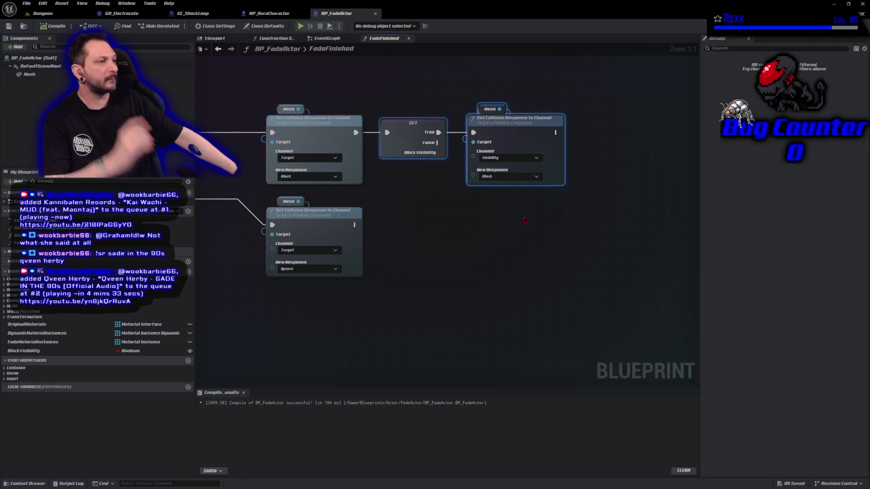
{"action": "key", "text": "ctrl+c"}
{"action": "key", "text": "ctrl+v"}
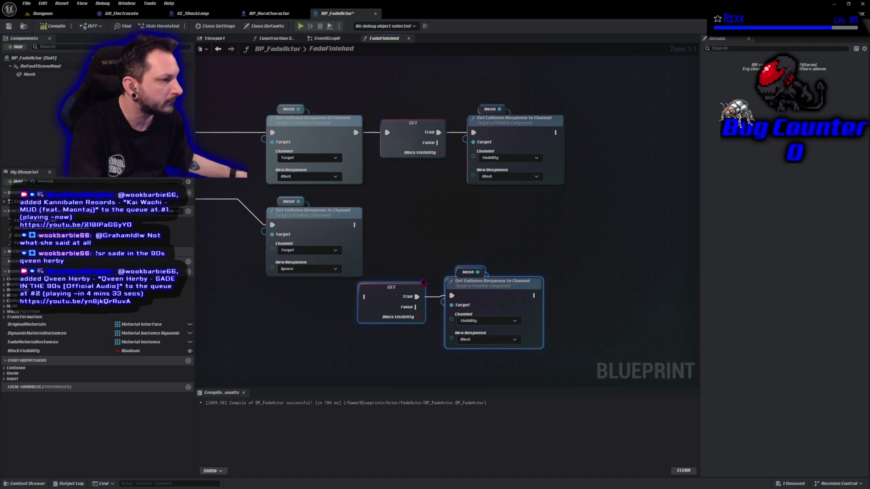
{"action": "left_click_drag", "start_coordinate": [388, 296], "coordinate": [411, 228]}
{"action": "mouse_move", "coordinate": [355, 225]}
{"action": "left_mouse_down"}
{"action": "mouse_move", "coordinate": [403, 229]}
{"action": "mouse_move", "coordinate": [387, 227]}
{"action": "left_mouse_up"}
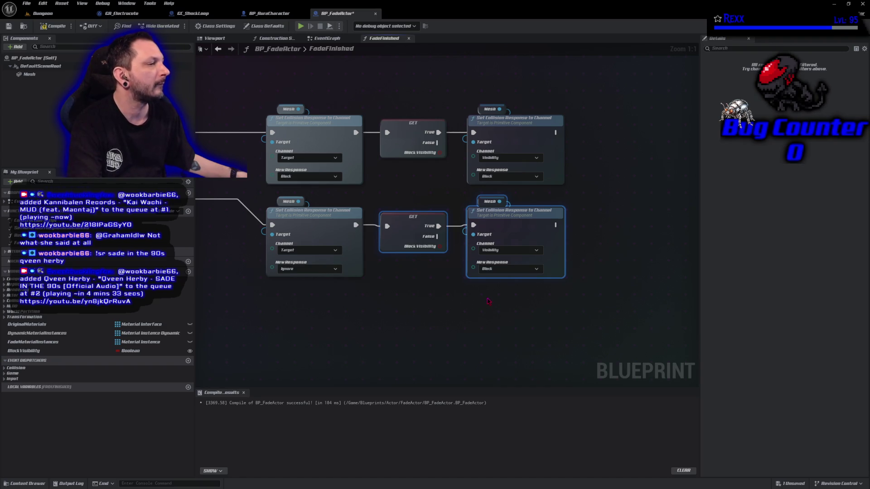
{"action": "left_click", "coordinate": [493, 269]}
{"action": "left_click", "coordinate": [496, 278]}
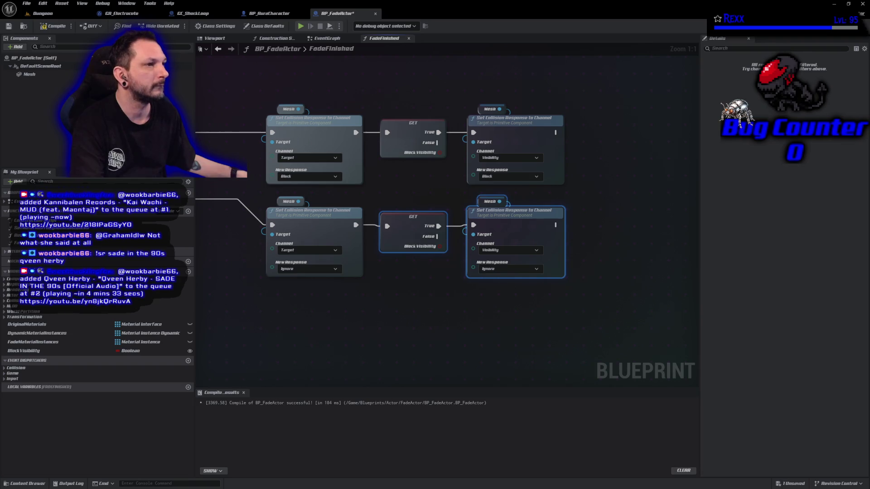
{"action": "left_click", "coordinate": [53, 27]}
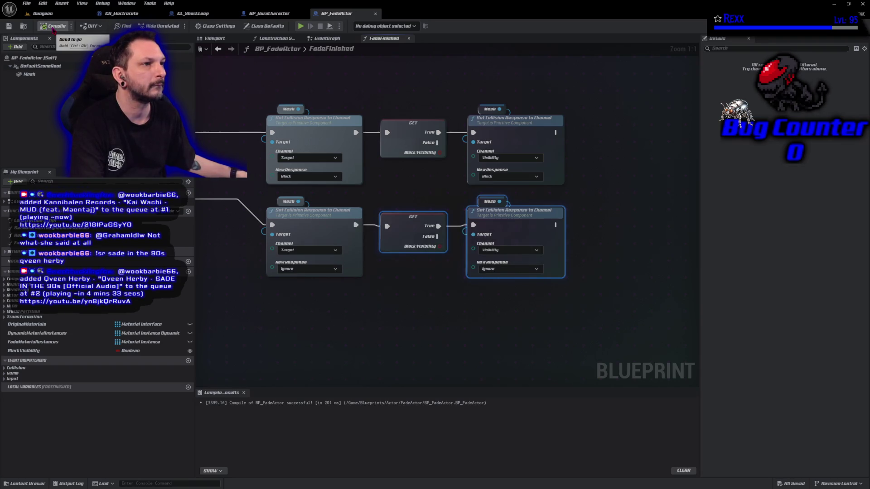
{"action": "left_click", "coordinate": [380, 366]}
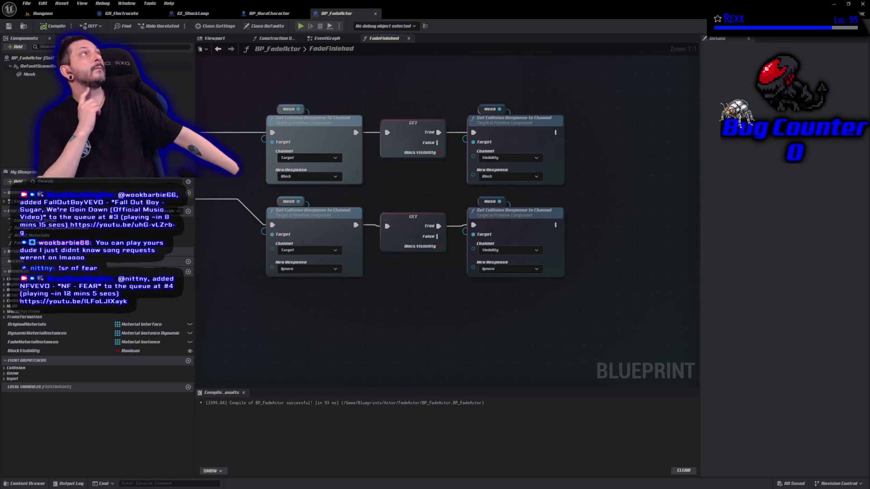
Step: Return from the BP_FadeActor graph to the Dungeon level
{"action": "left_click", "coordinate": [43, 13]}
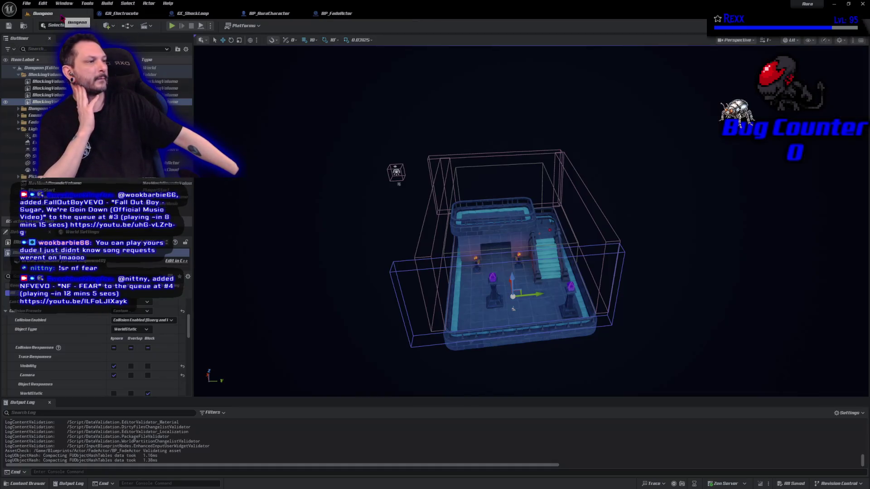
Step: Select the FA_Tile_3x3x2 fade actor near the stairs and open its blueprint via Edit Blueprint
{"action": "scroll", "coordinate": [530, 222], "scroll_direction": "up", "scroll_amount": 10}
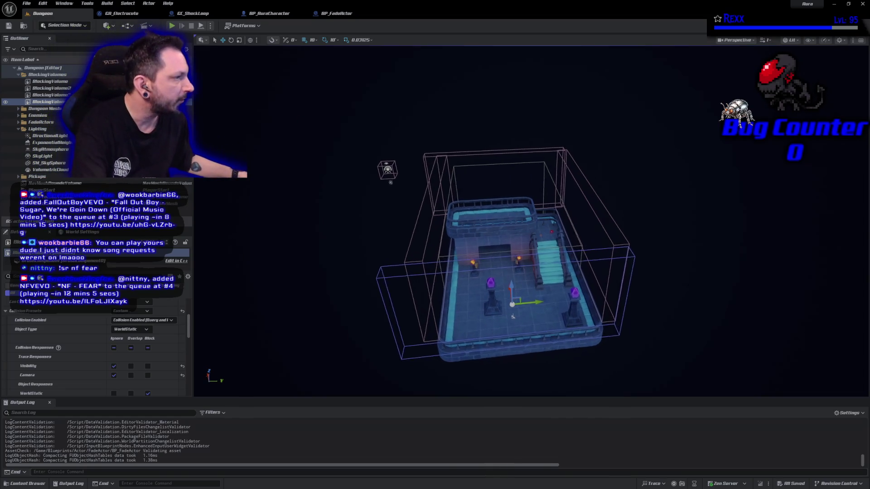
{"action": "scroll", "coordinate": [467, 304], "scroll_direction": "up", "scroll_amount": 10}
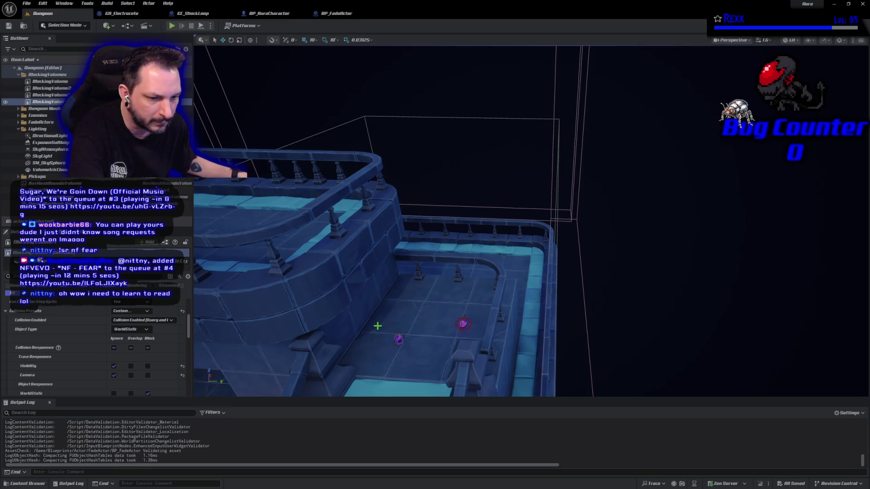
{"action": "scroll", "coordinate": [355, 322], "scroll_direction": "down", "scroll_amount": 10}
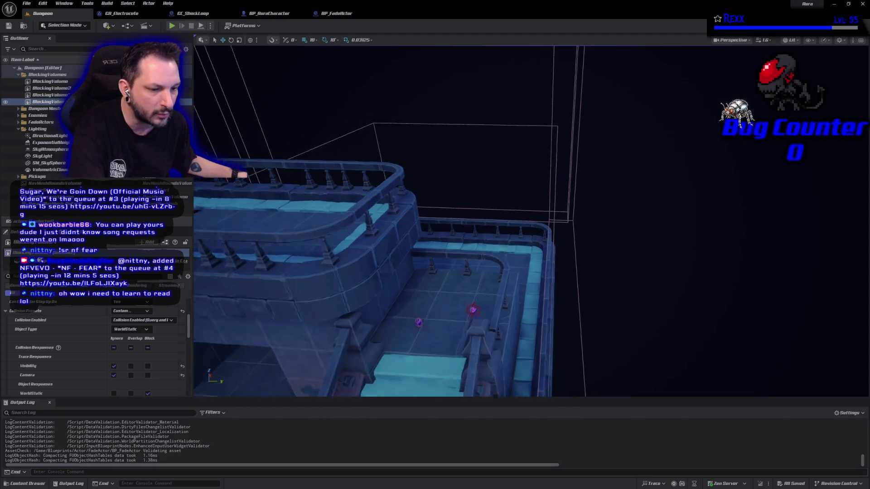
{"action": "scroll", "coordinate": [355, 322], "scroll_direction": "up", "scroll_amount": 10}
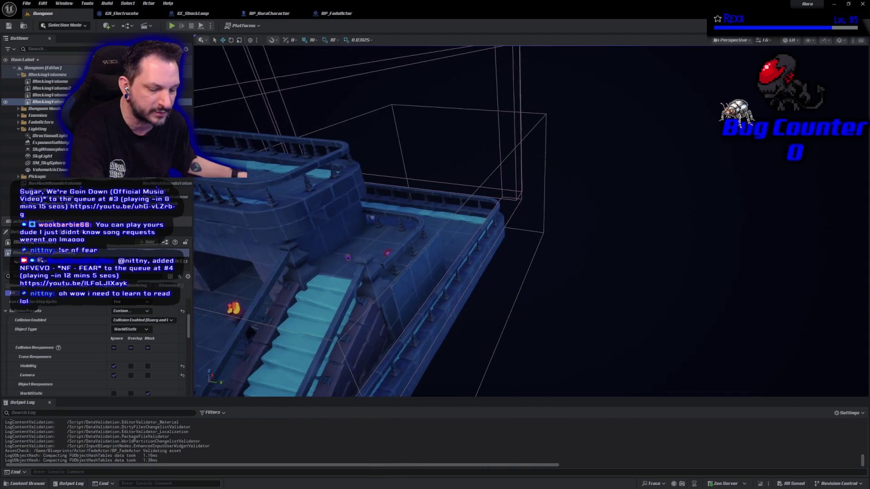
{"action": "scroll", "coordinate": [355, 300], "scroll_direction": "up", "scroll_amount": 5}
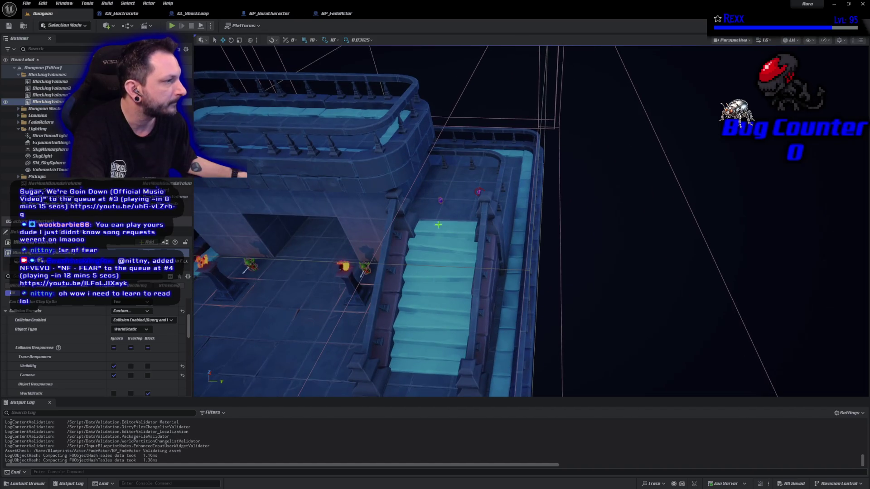
{"action": "left_click", "coordinate": [444, 185]}
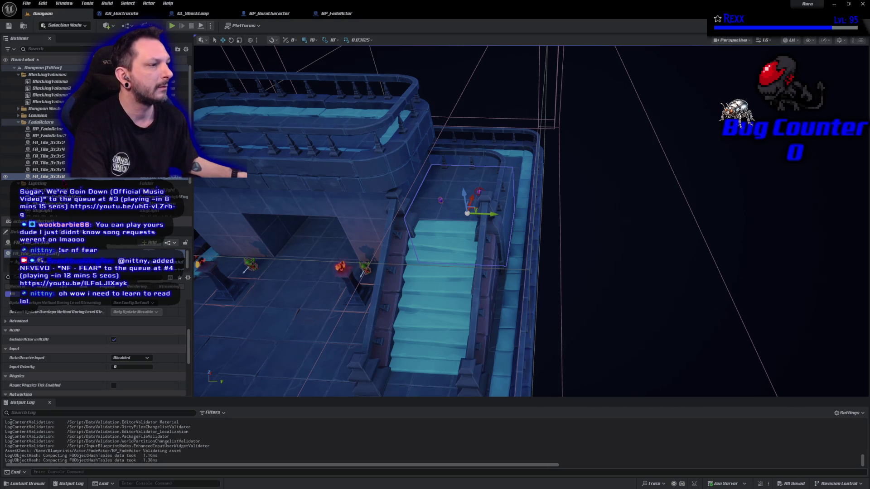
{"action": "left_click", "coordinate": [48, 142]}
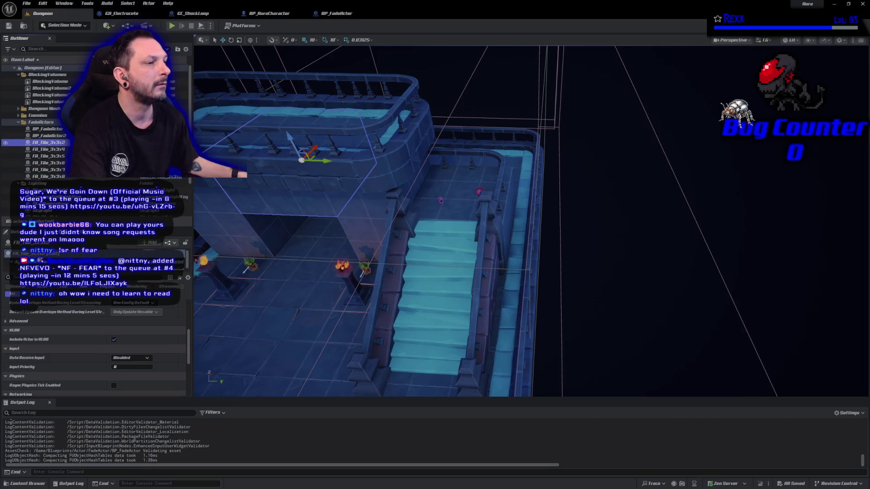
{"action": "left_click", "coordinate": [183, 143]}
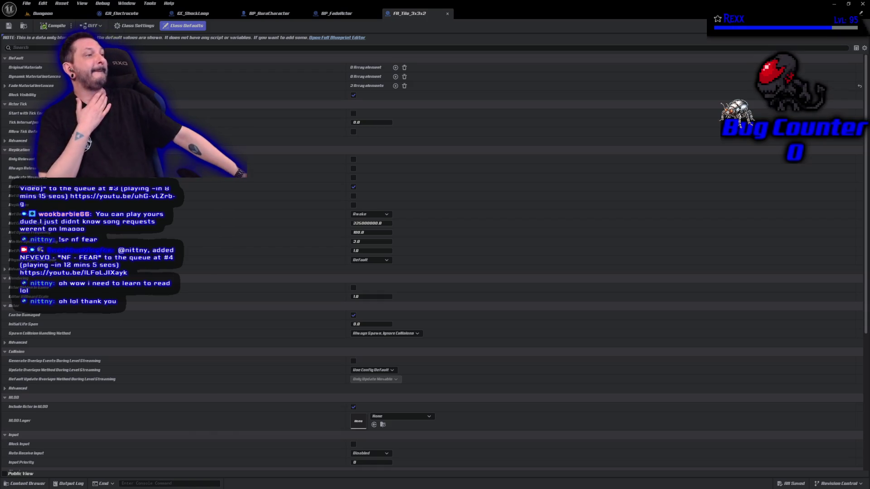
Step: Open FA_Tile_3x3x2 in the full blueprint editor and open its Mesh component's SM_Tile_3x3x2 static mesh
{"action": "left_click", "coordinate": [339, 38]}
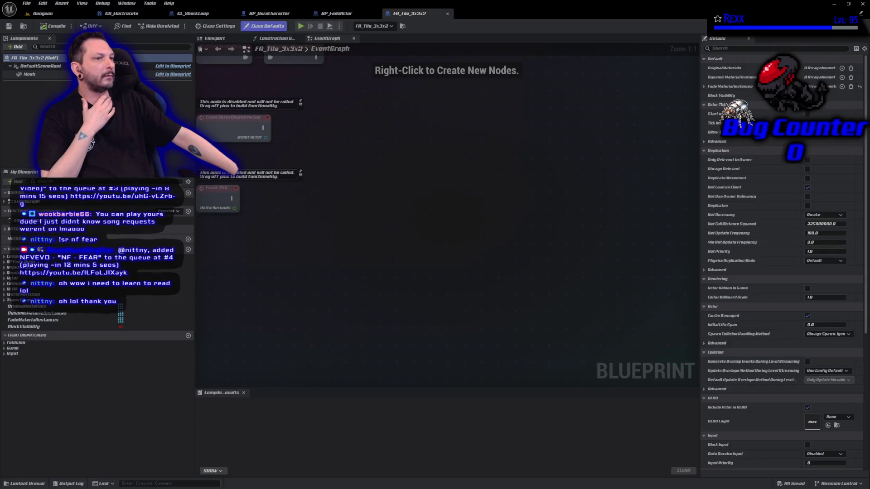
{"action": "left_click", "coordinate": [145, 74]}
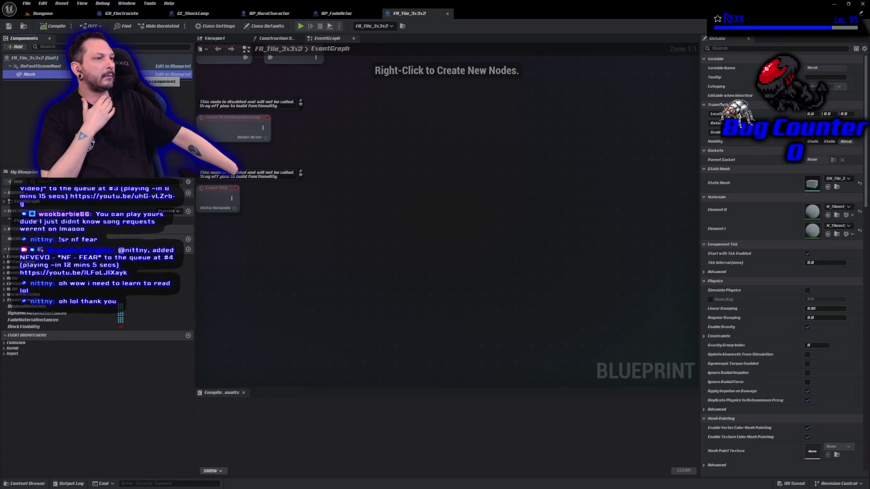
{"action": "left_click", "coordinate": [167, 77]}
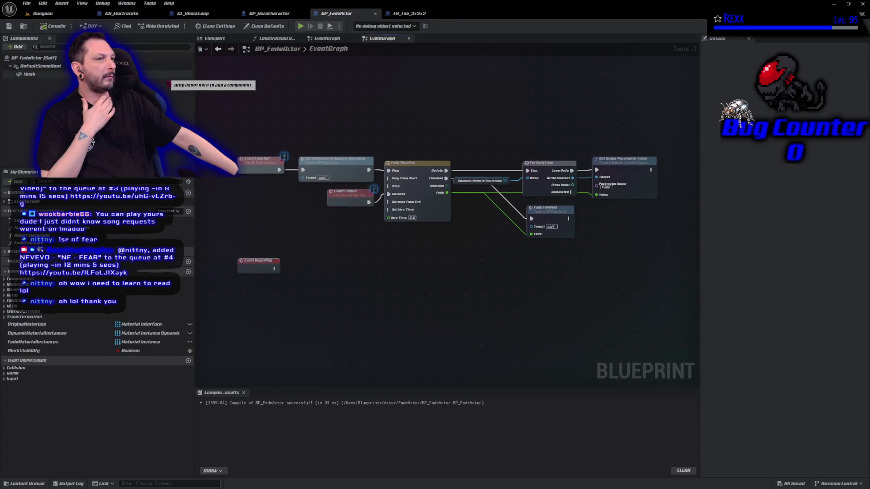
{"action": "left_click", "coordinate": [173, 66]}
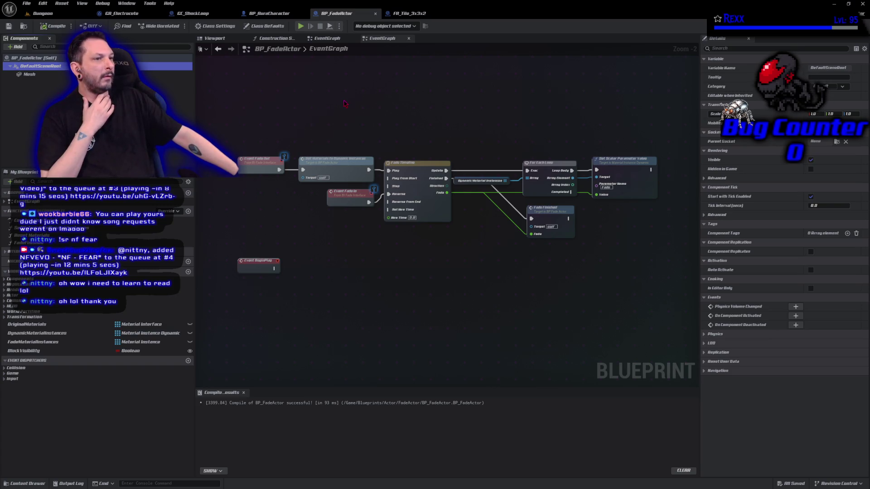
{"action": "left_click", "coordinate": [403, 16]}
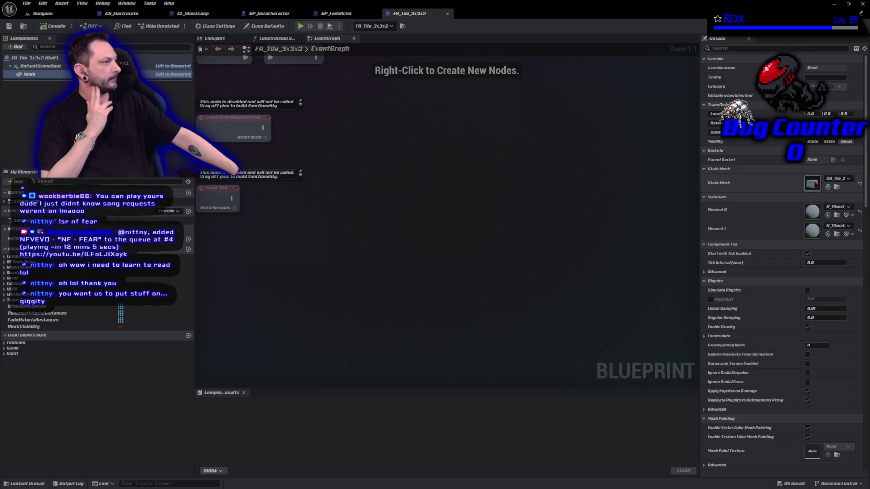
{"action": "double_click", "coordinate": [814, 185]}
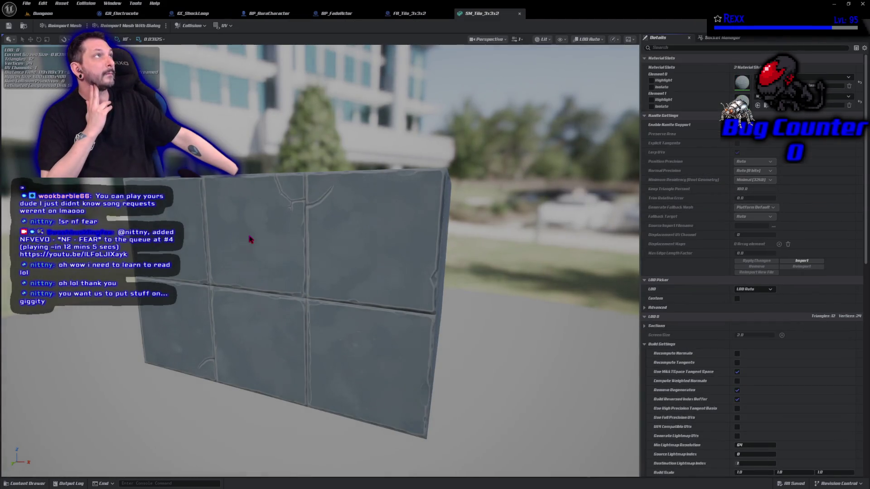
Step: Change SM_Tile_3x3x2's Collision Complexity from Use Complex Collision As Simple to Project Default and save
{"action": "left_click_drag", "start_coordinate": [250, 239], "coordinate": [277, 239]}
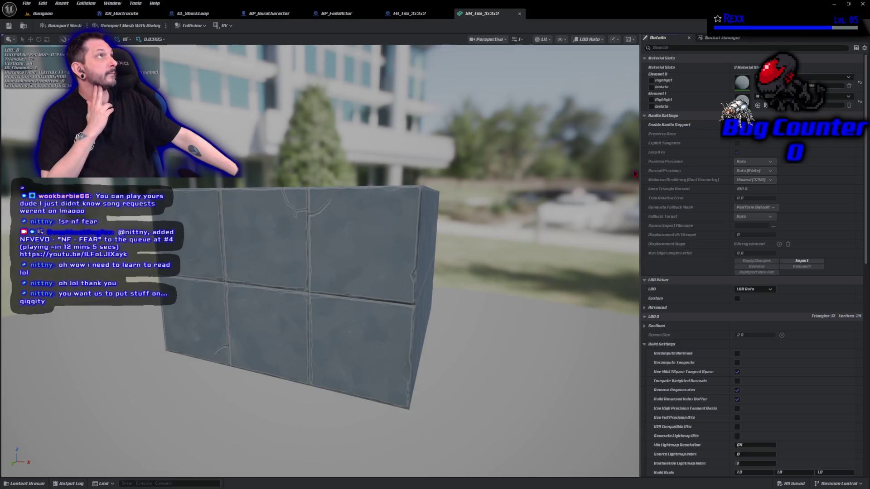
{"action": "left_click", "coordinate": [667, 47]}
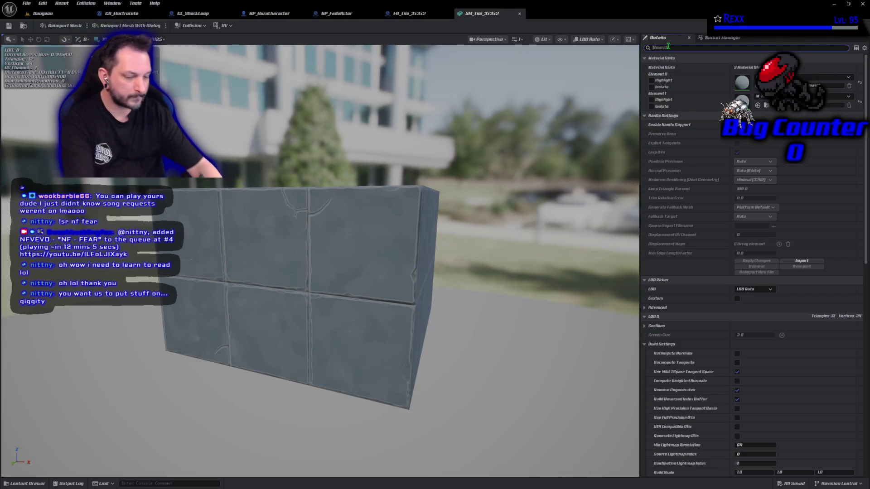
{"action": "type", "text": "comp"}
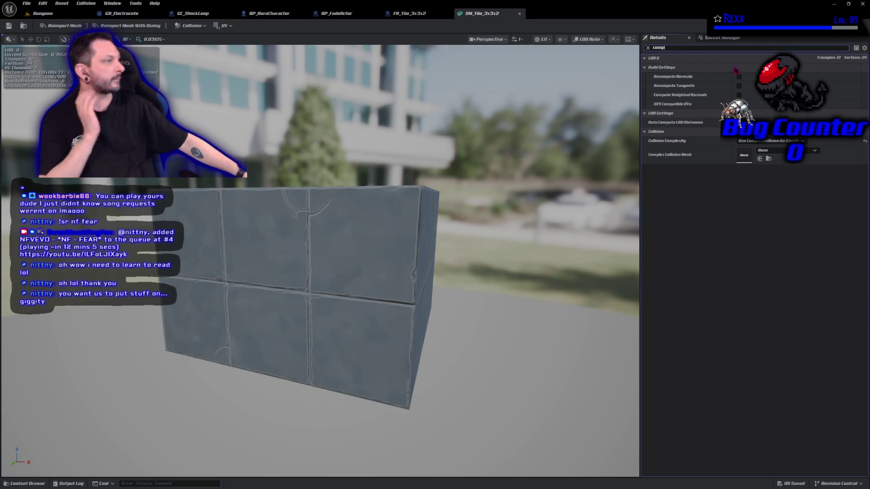
{"action": "left_click", "coordinate": [782, 142]}
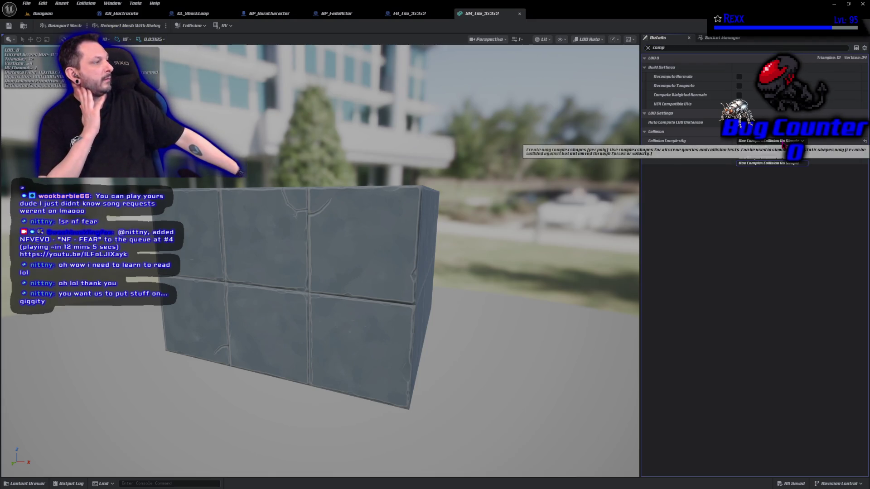
{"action": "left_click", "coordinate": [766, 147]}
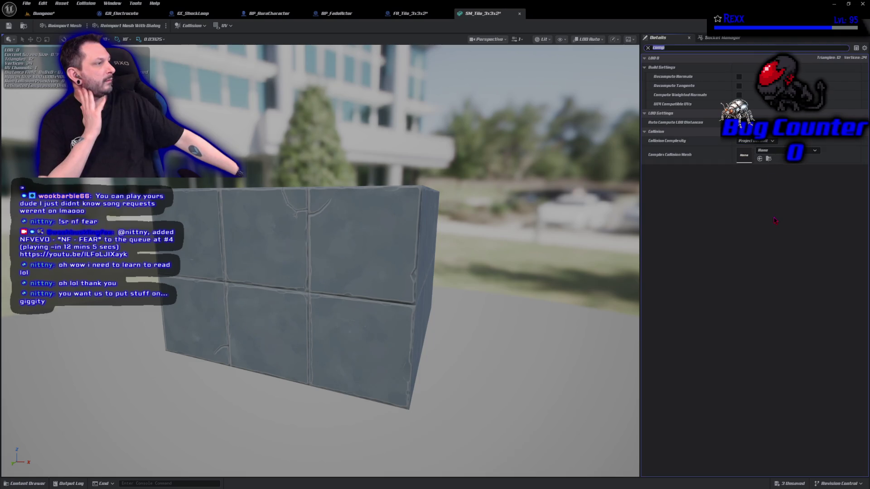
{"action": "left_click", "coordinate": [8, 27]}
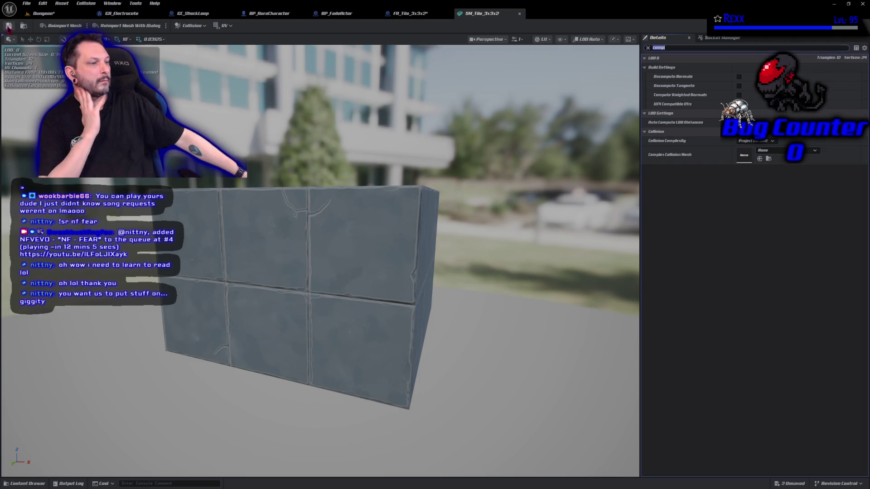
{"action": "left_click", "coordinate": [9, 27]}
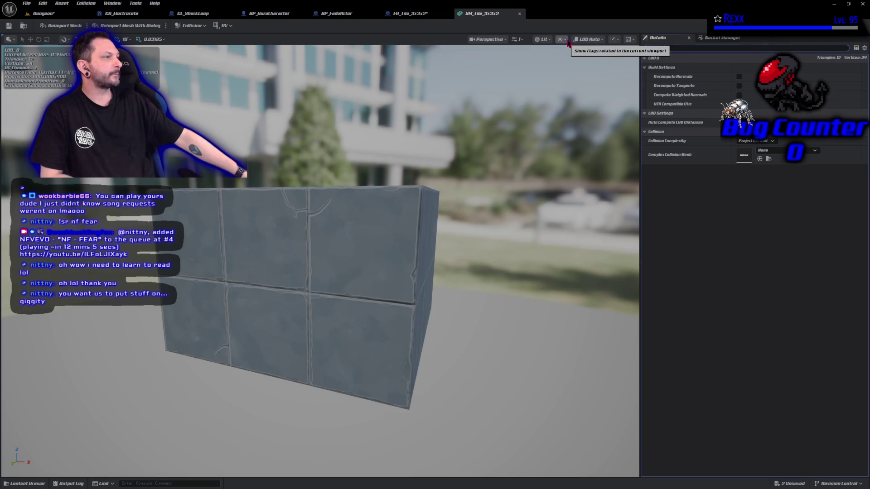
{"action": "left_click", "coordinate": [544, 40]}
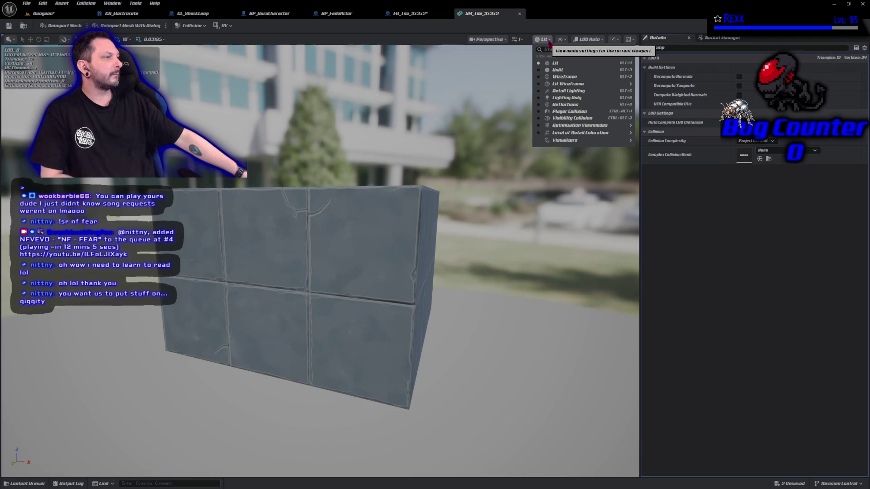
{"action": "left_click", "coordinate": [548, 41]}
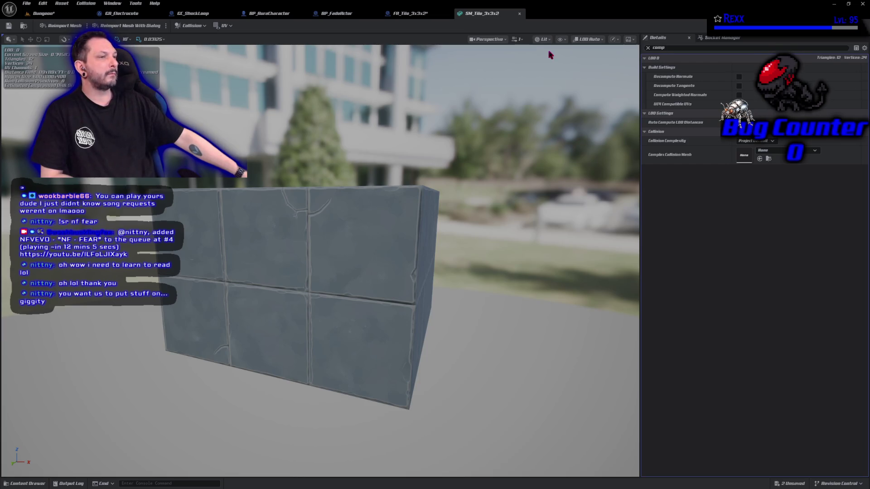
{"action": "left_click", "coordinate": [564, 41]}
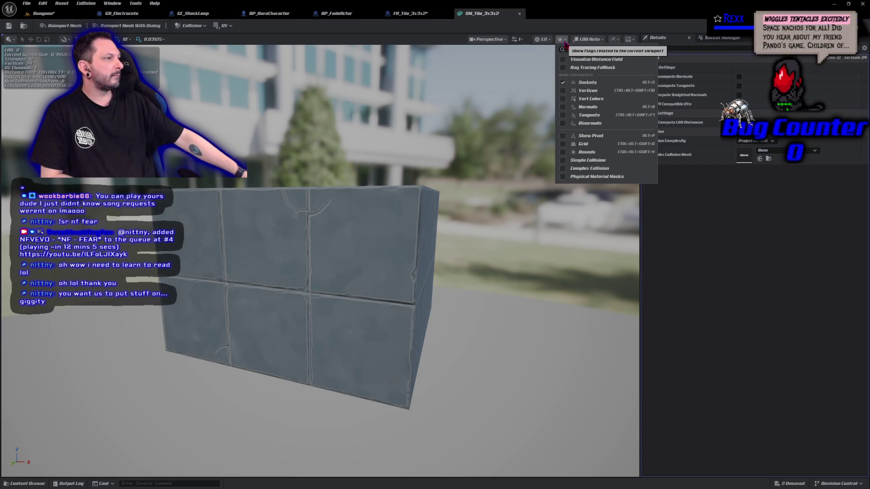
{"action": "left_click", "coordinate": [564, 161]}
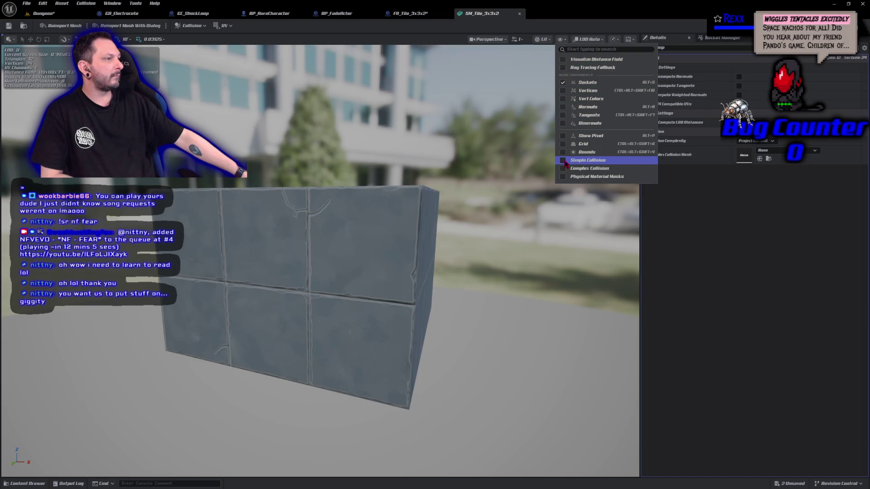
{"action": "left_click", "coordinate": [563, 160]}
{"action": "left_click", "coordinate": [563, 168]}
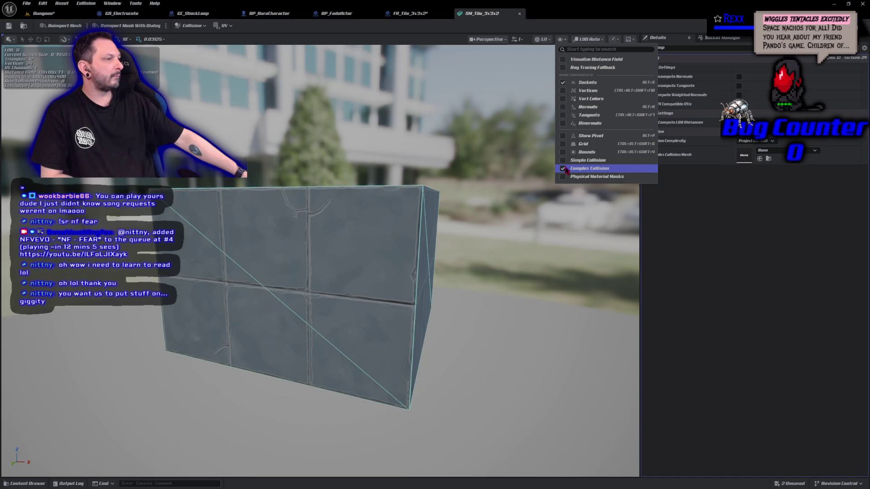
{"action": "left_click", "coordinate": [563, 169]}
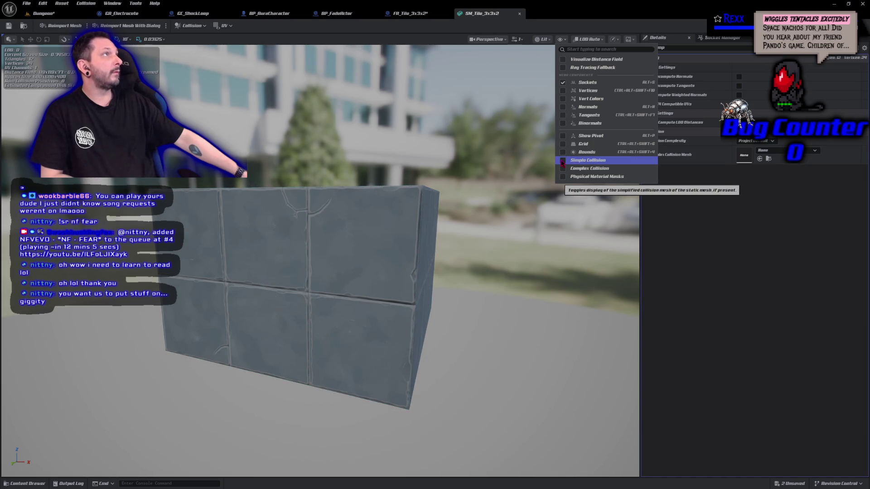
{"action": "key", "text": "Escape"}
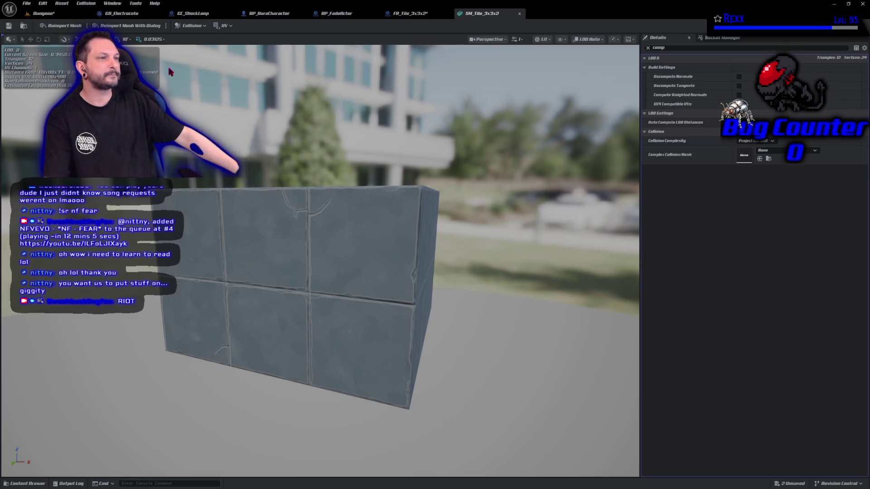
Step: Add a box simplified collision to SM_Tile_3x3x2 and save the mesh
{"action": "left_click", "coordinate": [191, 25]}
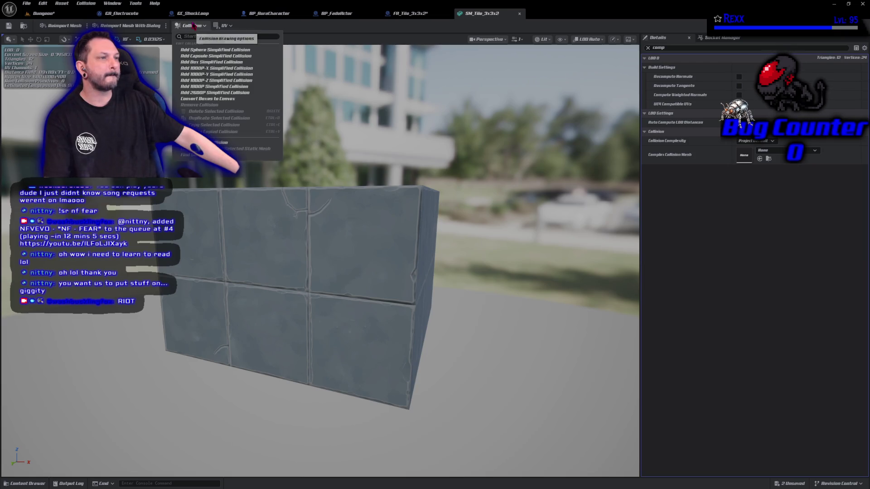
{"action": "left_click", "coordinate": [203, 58]}
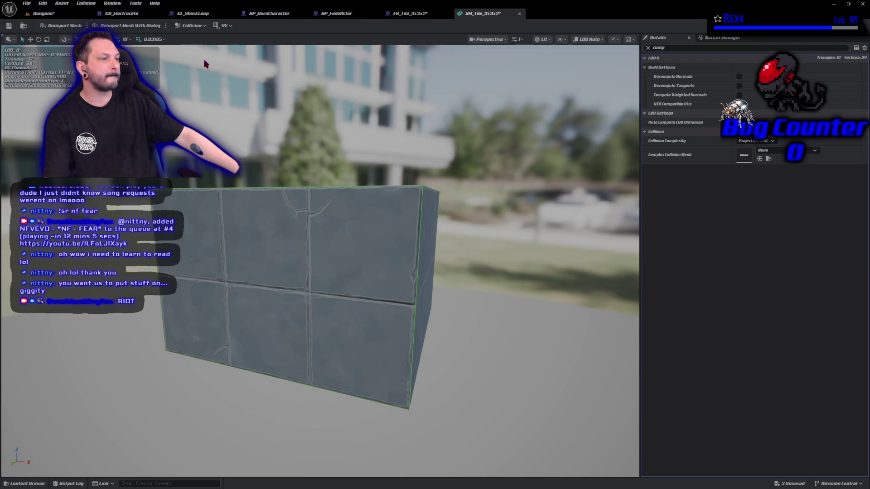
{"action": "left_click", "coordinate": [7, 26]}
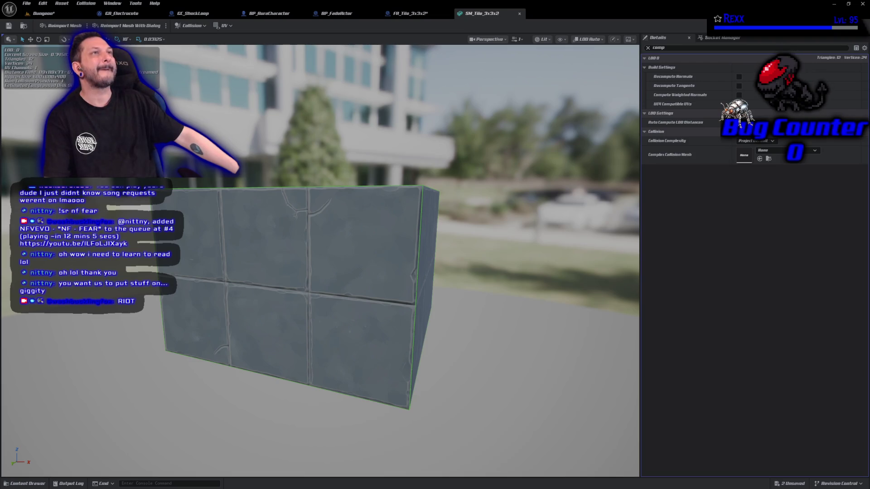
Step: Save all unsaved assets and return to the Dungeon level
{"action": "left_click", "coordinate": [26, 3]}
{"action": "left_click", "coordinate": [46, 42]}
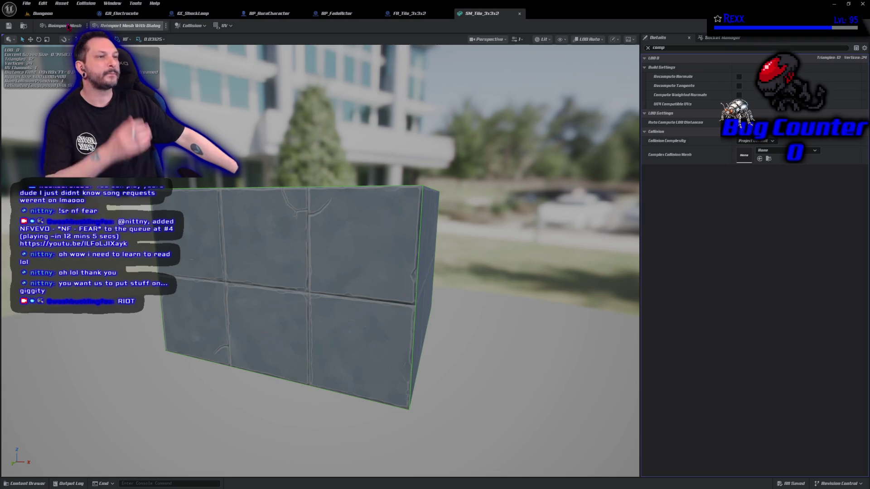
{"action": "left_click", "coordinate": [43, 13]}
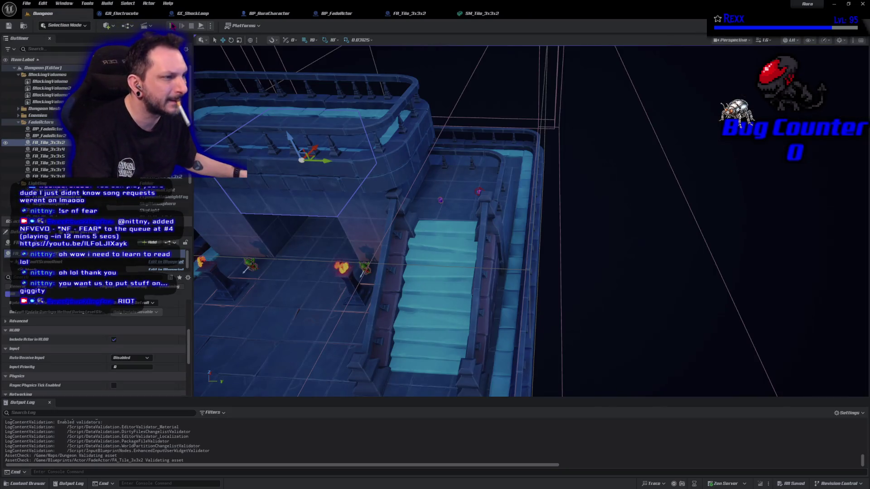
{"action": "key", "text": "alt+p"}
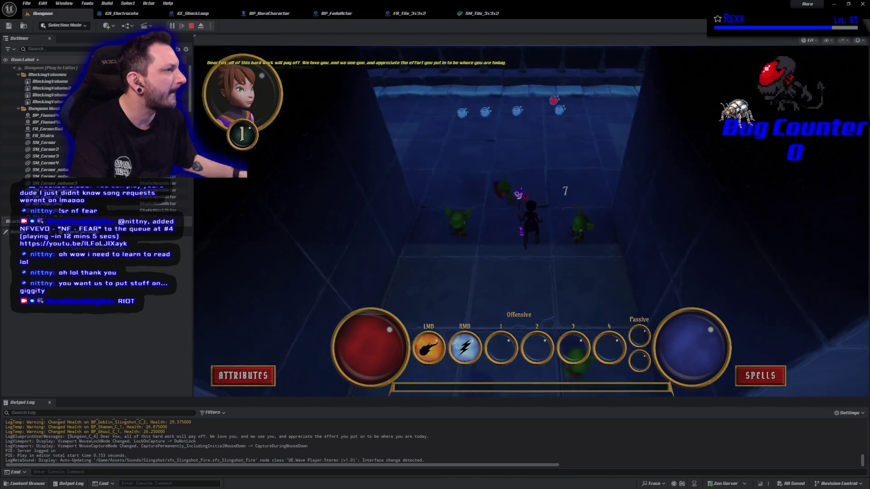
{"action": "right_click", "coordinate": [563, 188]}
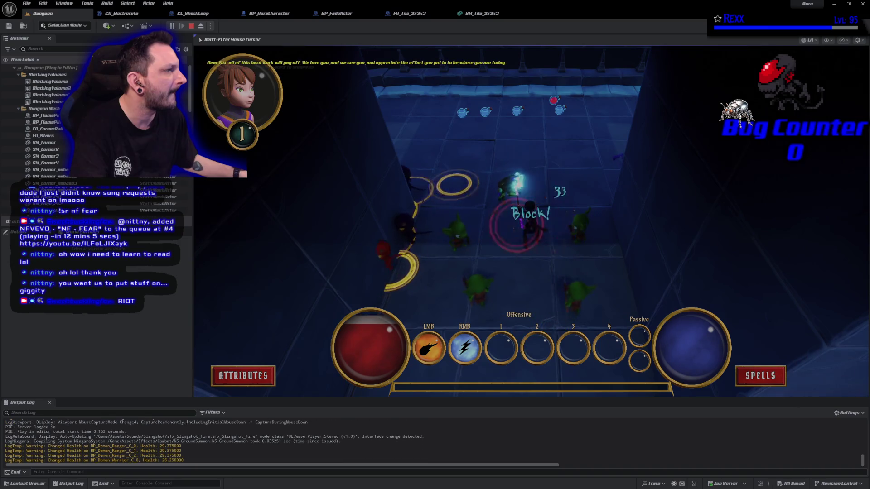
{"action": "right_click", "coordinate": [544, 344]}
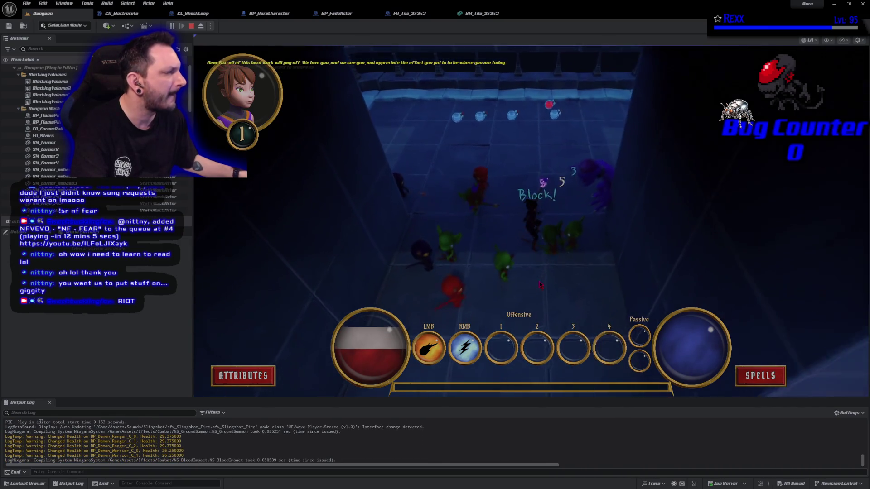
{"action": "left_click", "coordinate": [498, 209]}
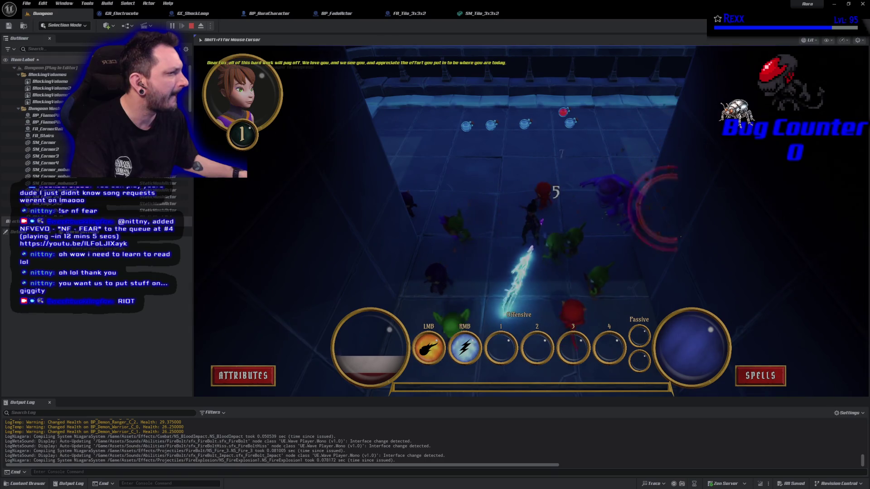
{"action": "key", "text": "Escape"}
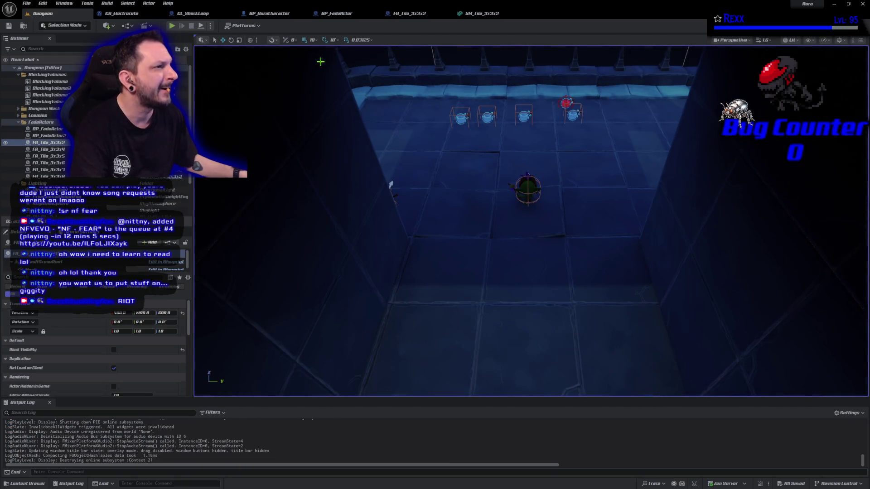
{"action": "left_click", "coordinate": [175, 26]}
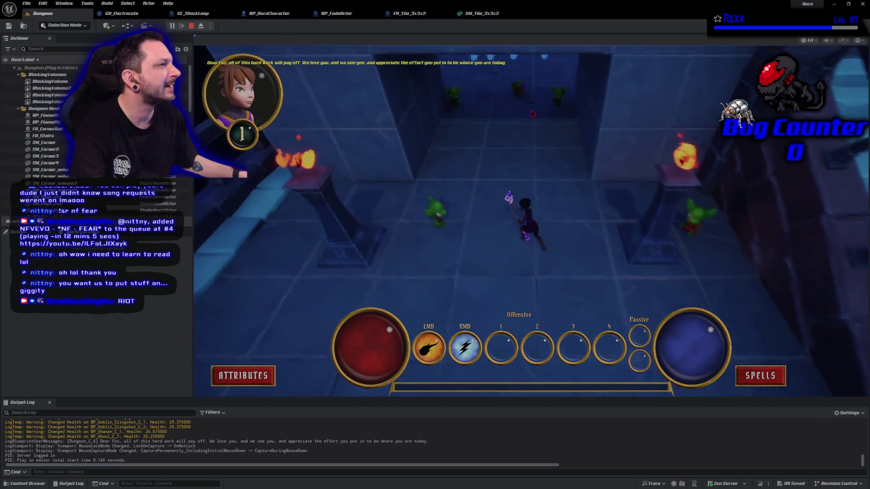
{"action": "right_click", "coordinate": [565, 90]}
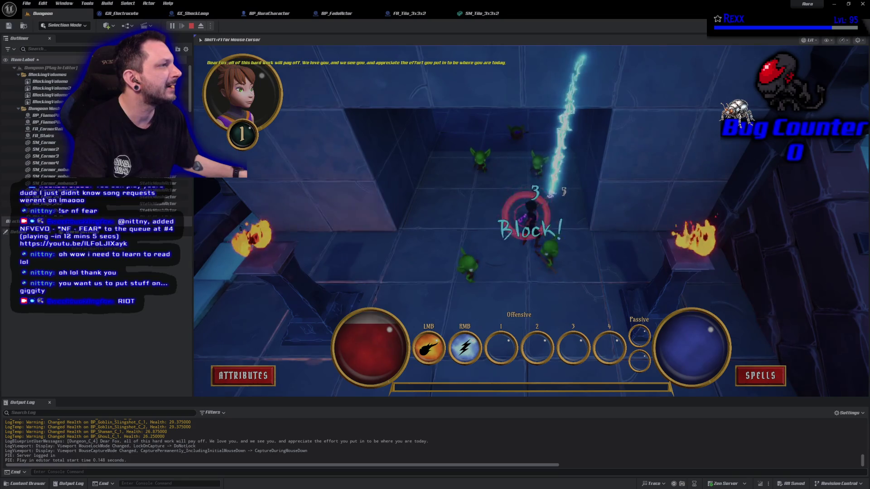
{"action": "left_click", "coordinate": [553, 101]}
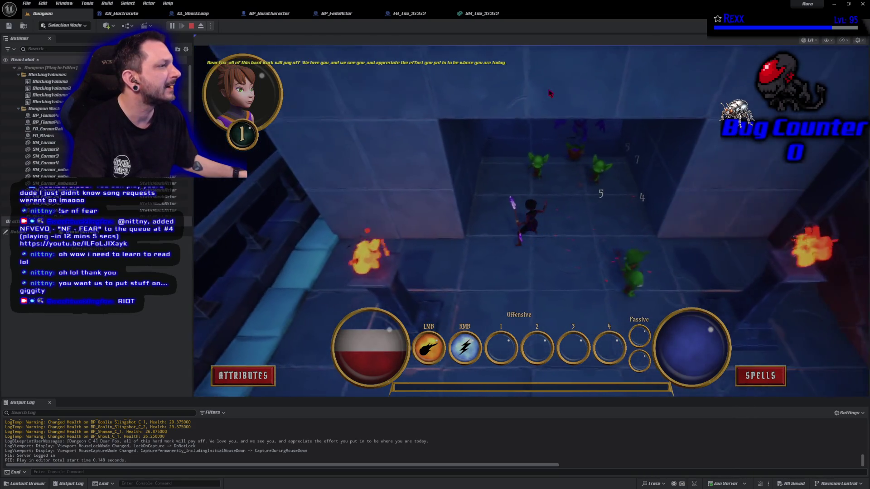
{"action": "right_click", "coordinate": [609, 86]}
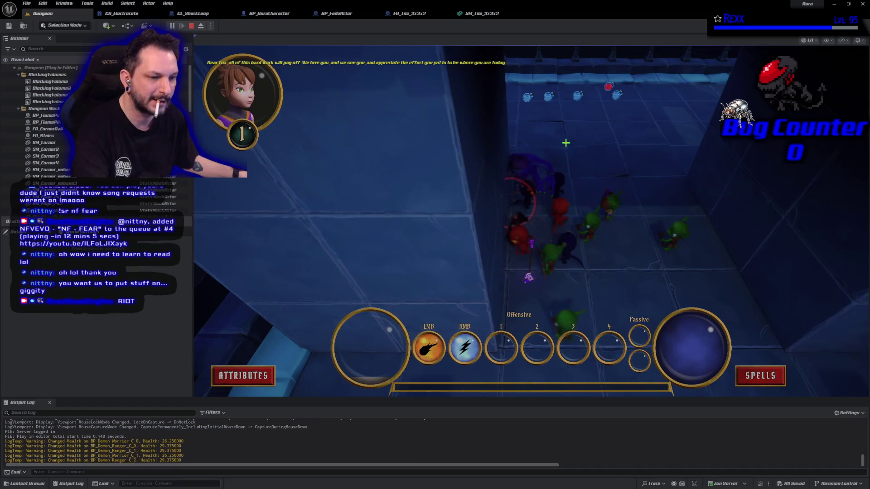
{"action": "key", "text": "Escape"}
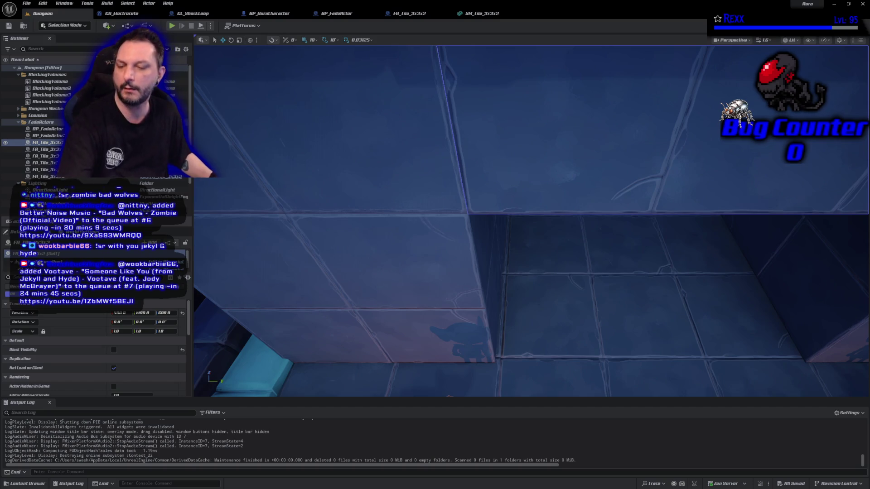
{"action": "key", "text": "alt+Tab"}
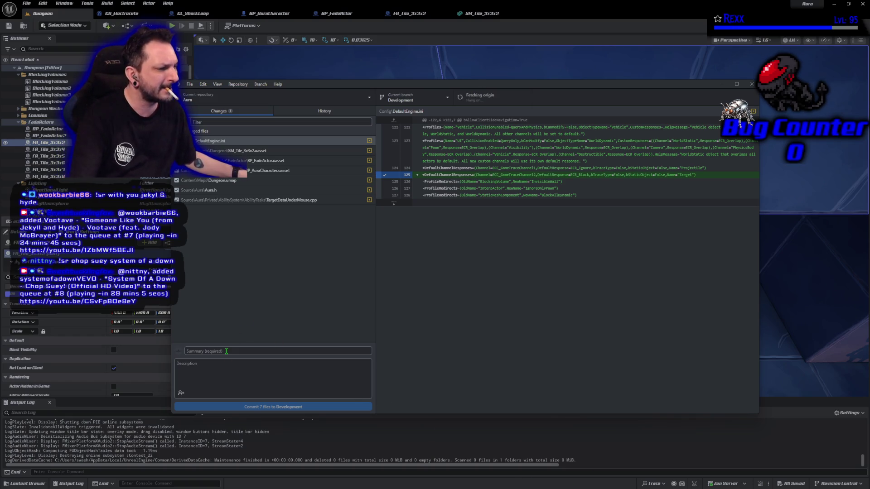
Step: Commit the 7 changed files to Development as 'Target Trace Channel' and push to origin
{"action": "type", "text": "I"}
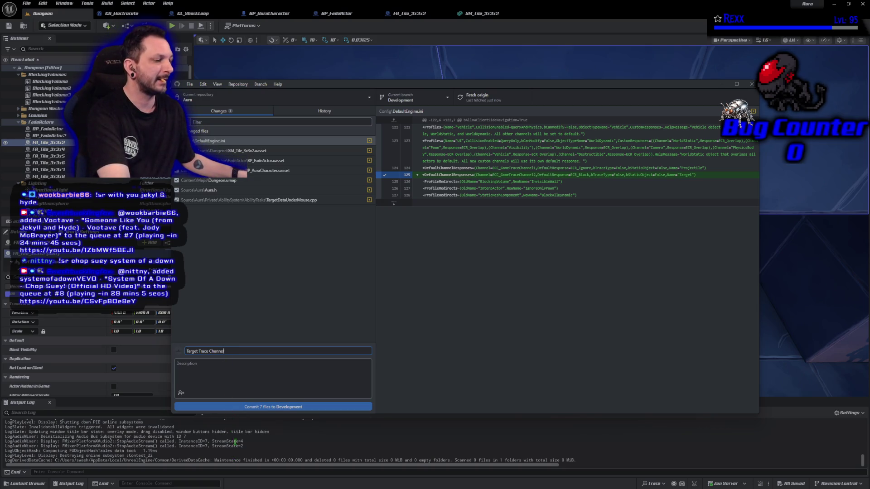
{"action": "left_click", "coordinate": [239, 408]}
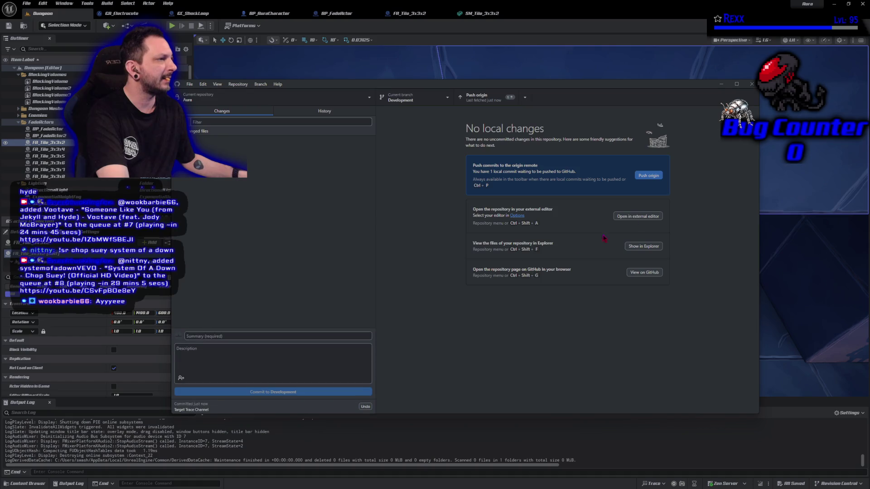
{"action": "left_click", "coordinate": [658, 178]}
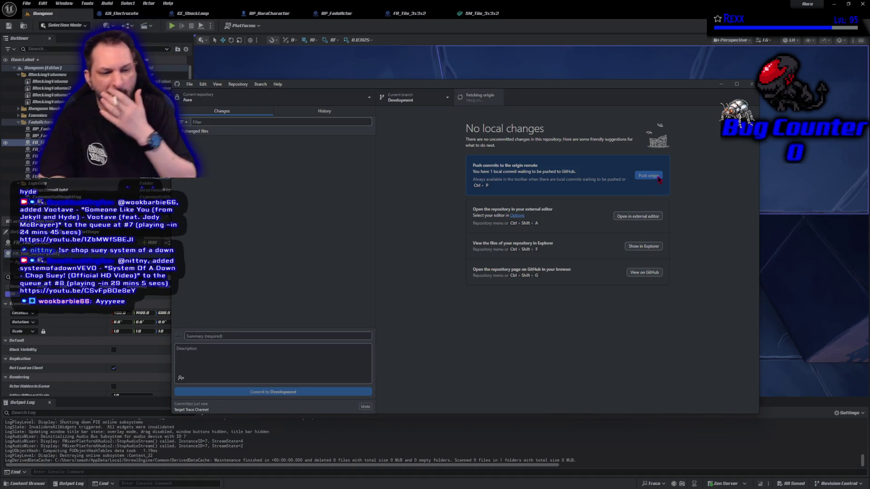